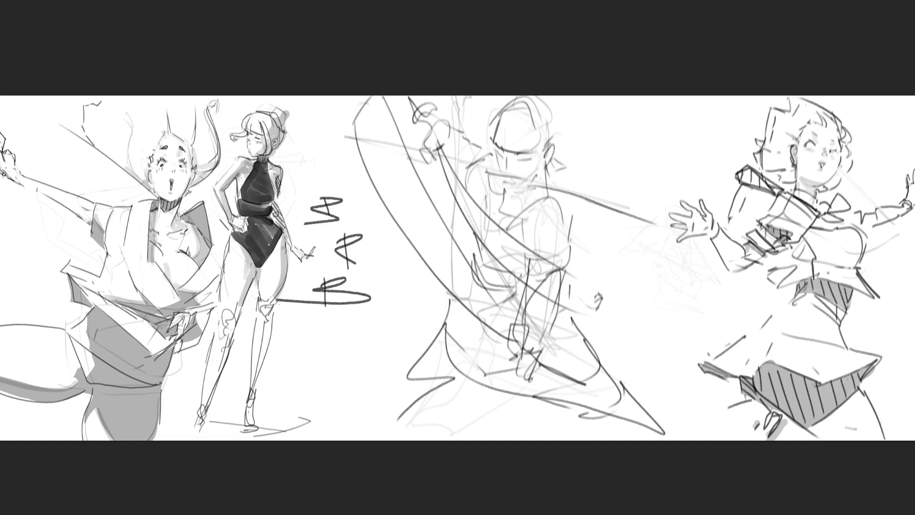
Step: Undo the test stroke and scribbled letters, then erase the middle figure's sketch to faint lines
{"action": "mouse_move", "coordinate": [390, 320]}
{"action": "left_mouse_down"}
{"action": "mouse_move", "coordinate": [381, 381]}
{"action": "mouse_move", "coordinate": [357, 374]}
{"action": "left_mouse_up"}
{"action": "key", "text": "ctrl+z"}
{"action": "key", "text": "ctrl+z"}
{"action": "key", "text": "ctrl+z"}
{"action": "key", "text": "ctrl+z"}
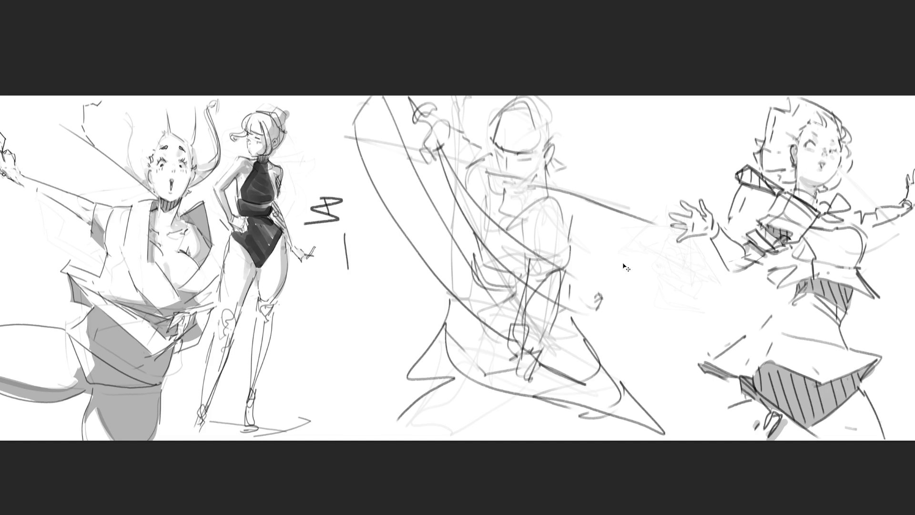
{"action": "key", "text": "ctrl+z"}
{"action": "key", "text": "ctrl+z"}
{"action": "key", "text": "ctrl+z"}
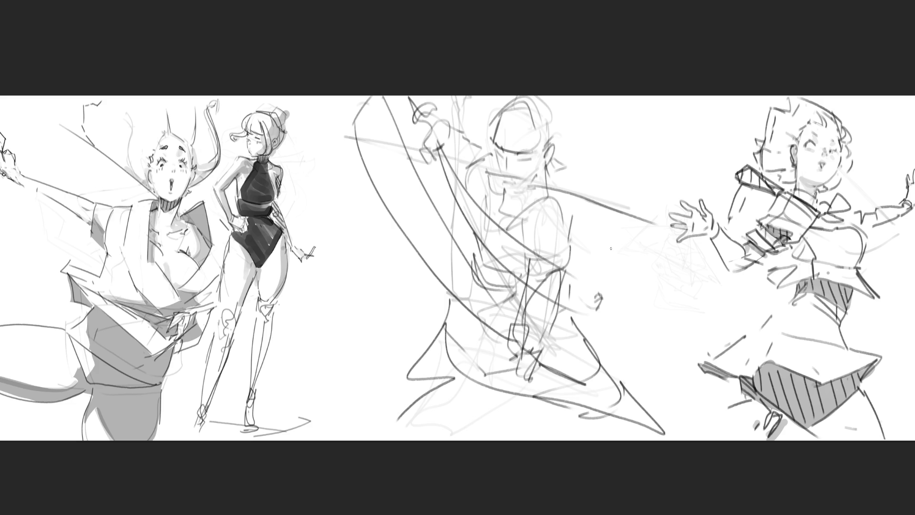
{"action": "mouse_move", "coordinate": [454, 378]}
{"action": "left_mouse_down"}
{"action": "mouse_move", "coordinate": [608, 141]}
{"action": "mouse_move", "coordinate": [527, 388]}
{"action": "mouse_move", "coordinate": [613, 275]}
{"action": "mouse_move", "coordinate": [463, 209]}
{"action": "left_mouse_up"}
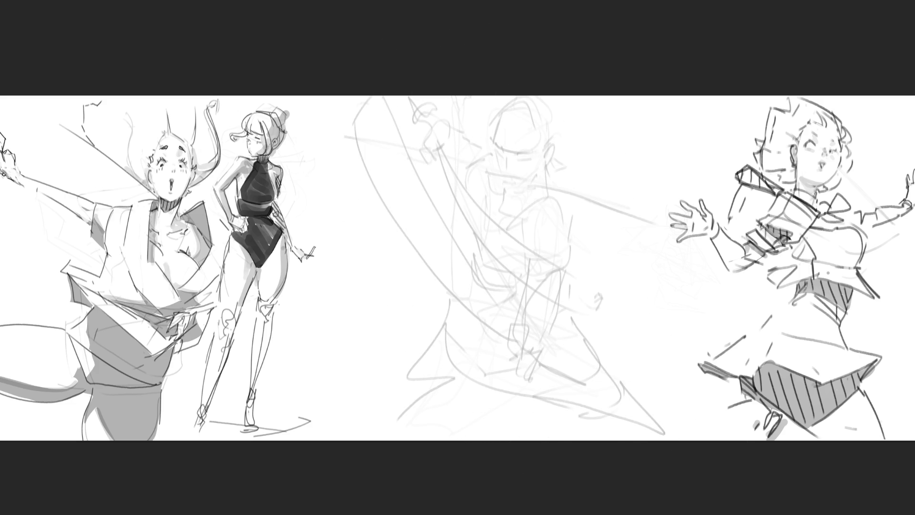
{"action": "scroll", "coordinate": [458, 281], "scroll_direction": "up", "scroll_amount": 3}
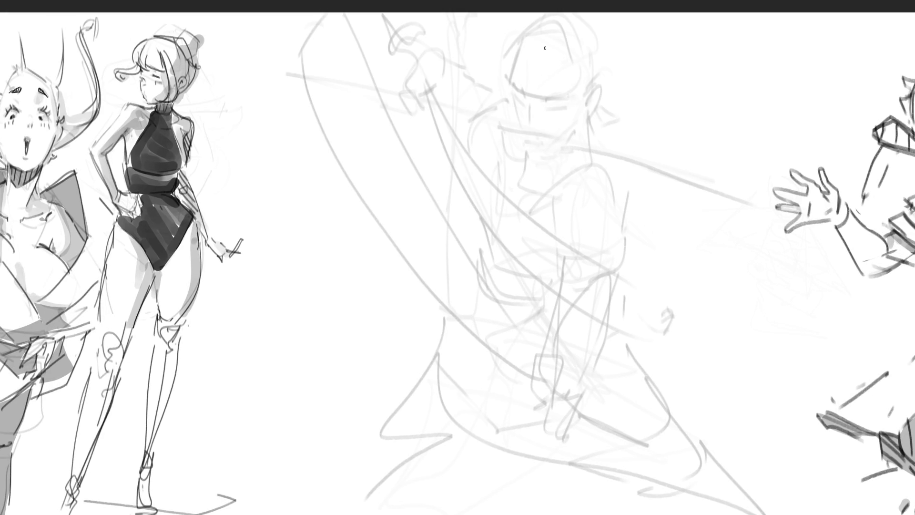
Step: Ink the middle figure's eye line and a shorter brow line over the eyes
{"action": "mouse_move", "coordinate": [545, 109]}
{"action": "left_mouse_down"}
{"action": "mouse_move", "coordinate": [568, 110]}
{"action": "mouse_move", "coordinate": [527, 107]}
{"action": "left_mouse_up"}
{"action": "mouse_move", "coordinate": [512, 89]}
{"action": "left_mouse_down"}
{"action": "mouse_move", "coordinate": [526, 101]}
{"action": "mouse_move", "coordinate": [565, 101]}
{"action": "left_mouse_up"}
{"action": "left_click_drag", "start_coordinate": [514, 89], "coordinate": [591, 94]}
{"action": "key", "text": "ctrl+z"}
{"action": "left_click_drag", "start_coordinate": [515, 89], "coordinate": [575, 98]}
{"action": "key", "text": "ctrl+z"}
{"action": "left_click_drag", "start_coordinate": [514, 89], "coordinate": [582, 100]}
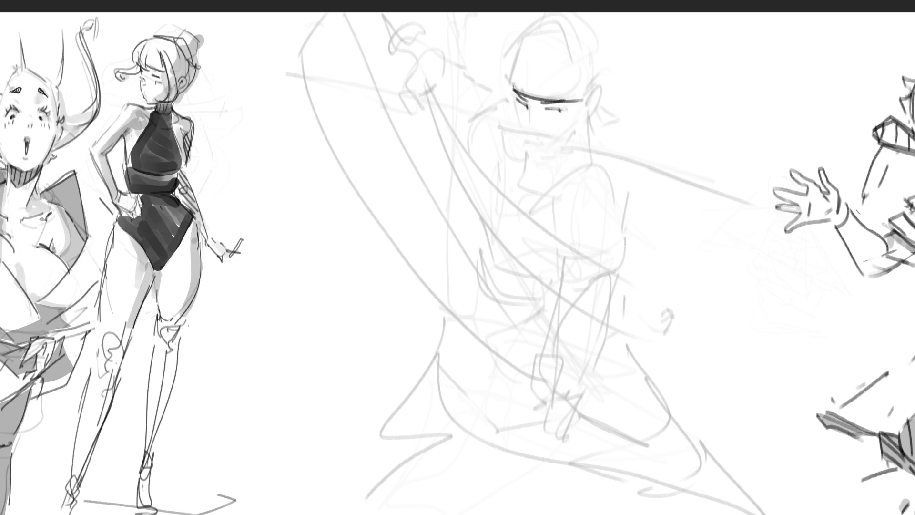
Step: Outline both sides of the head plus the jaw, chin and neck lines
{"action": "mouse_move", "coordinate": [508, 63]}
{"action": "left_mouse_down"}
{"action": "mouse_move", "coordinate": [513, 92]}
{"action": "mouse_move", "coordinate": [536, 31]}
{"action": "mouse_move", "coordinate": [581, 36]}
{"action": "left_mouse_up"}
{"action": "left_click_drag", "start_coordinate": [595, 76], "coordinate": [592, 39]}
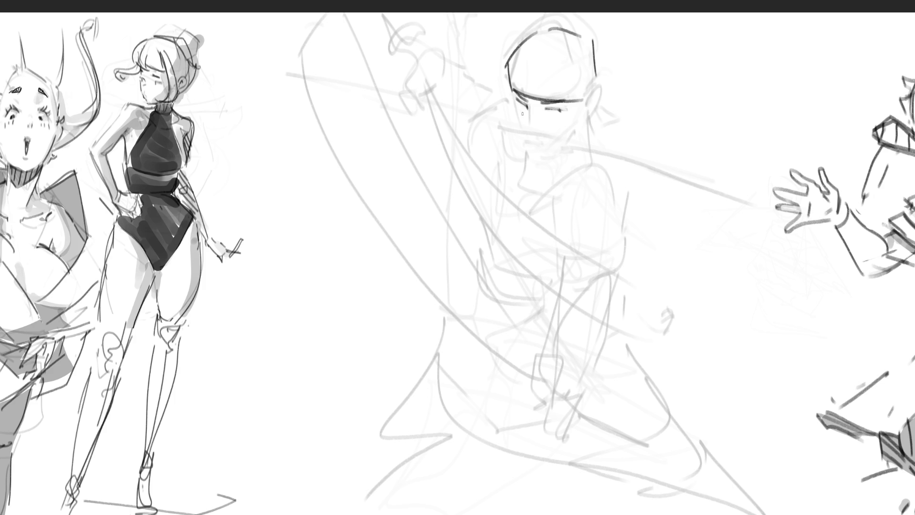
{"action": "mouse_move", "coordinate": [531, 104]}
{"action": "left_mouse_down"}
{"action": "mouse_move", "coordinate": [532, 120]}
{"action": "mouse_move", "coordinate": [521, 129]}
{"action": "left_mouse_up"}
{"action": "left_click_drag", "start_coordinate": [522, 133], "coordinate": [550, 142]}
{"action": "key", "text": "ctrl+z"}
{"action": "key", "text": "ctrl+z"}
{"action": "key", "text": "ctrl+z"}
{"action": "mouse_move", "coordinate": [526, 126]}
{"action": "left_mouse_down"}
{"action": "mouse_move", "coordinate": [499, 129]}
{"action": "mouse_move", "coordinate": [518, 140]}
{"action": "left_mouse_up"}
{"action": "left_click_drag", "start_coordinate": [571, 128], "coordinate": [561, 139]}
{"action": "left_click_drag", "start_coordinate": [546, 154], "coordinate": [560, 175]}
{"action": "mouse_move", "coordinate": [576, 128]}
{"action": "left_mouse_down"}
{"action": "mouse_move", "coordinate": [574, 142]}
{"action": "mouse_move", "coordinate": [558, 151]}
{"action": "mouse_move", "coordinate": [563, 173]}
{"action": "mouse_move", "coordinate": [572, 148]}
{"action": "left_mouse_up"}
{"action": "left_click_drag", "start_coordinate": [561, 173], "coordinate": [709, 186]}
{"action": "key", "text": "ctrl+z"}
Step: Draw the sword blade clenched in the mouth, redrawing its upper edge shorter
{"action": "left_click_drag", "start_coordinate": [562, 157], "coordinate": [724, 222]}
{"action": "key", "text": "ctrl+z"}
{"action": "mouse_move", "coordinate": [561, 156]}
{"action": "left_mouse_down"}
{"action": "mouse_move", "coordinate": [752, 226]}
{"action": "mouse_move", "coordinate": [773, 206]}
{"action": "left_mouse_up"}
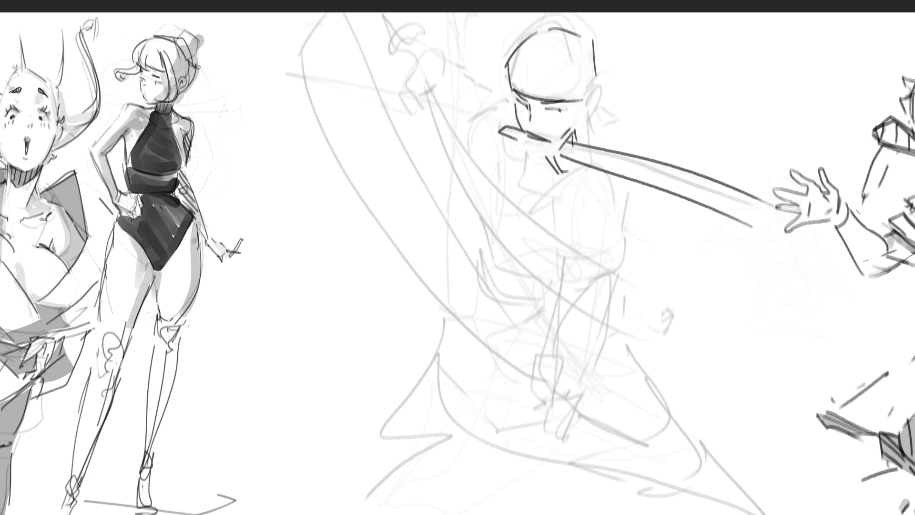
{"action": "key", "text": "ctrl+z"}
{"action": "left_click_drag", "start_coordinate": [570, 145], "coordinate": [721, 196]}
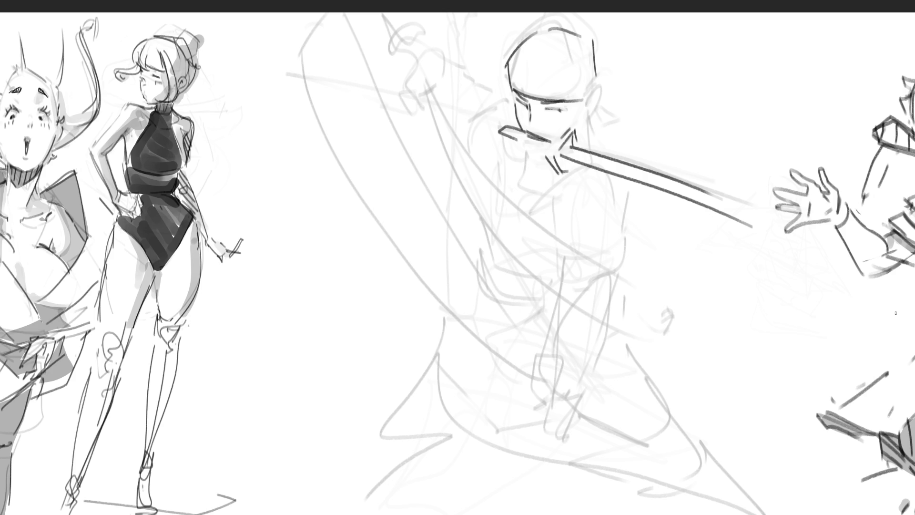
Step: Outline the right side of the face and the top of the ear, removing stray strokes
{"action": "left_click_drag", "start_coordinate": [528, 147], "coordinate": [544, 153]}
{"action": "key", "text": "ctrl+z"}
{"action": "mouse_move", "coordinate": [589, 116]}
{"action": "left_mouse_down"}
{"action": "mouse_move", "coordinate": [580, 138]}
{"action": "mouse_move", "coordinate": [578, 117]}
{"action": "mouse_move", "coordinate": [604, 112]}
{"action": "mouse_move", "coordinate": [594, 121]}
{"action": "mouse_move", "coordinate": [599, 138]}
{"action": "mouse_move", "coordinate": [615, 132]}
{"action": "mouse_move", "coordinate": [623, 112]}
{"action": "left_mouse_up"}
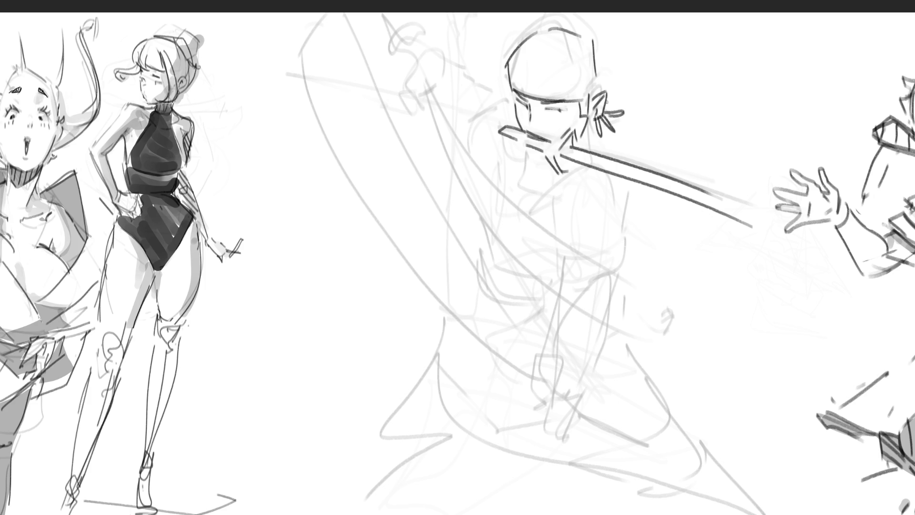
{"action": "mouse_move", "coordinate": [604, 77]}
{"action": "left_mouse_down"}
{"action": "mouse_move", "coordinate": [599, 93]}
{"action": "mouse_move", "coordinate": [604, 82]}
{"action": "left_mouse_up"}
{"action": "mouse_move", "coordinate": [591, 123]}
{"action": "left_mouse_down"}
{"action": "mouse_move", "coordinate": [588, 152]}
{"action": "mouse_move", "coordinate": [581, 141]}
{"action": "mouse_move", "coordinate": [583, 149]}
{"action": "mouse_move", "coordinate": [543, 161]}
{"action": "left_mouse_up"}
{"action": "key", "text": "ctrl+z"}
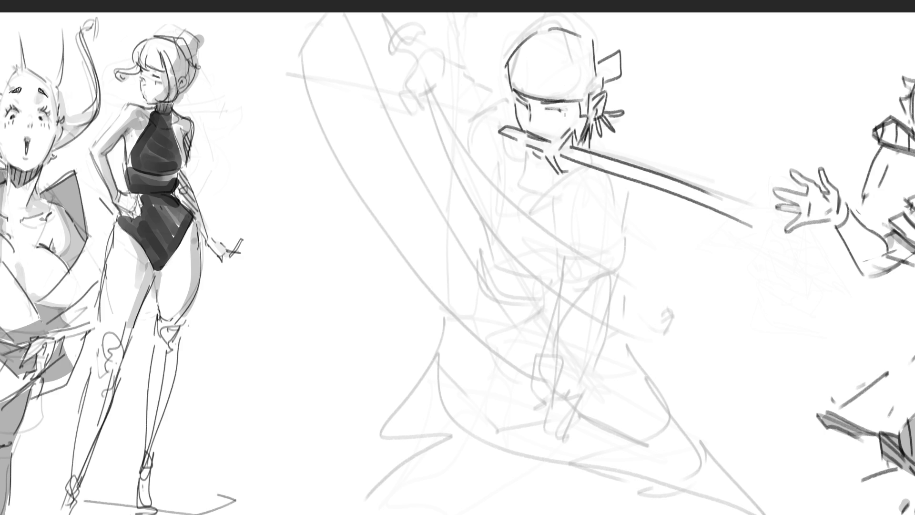
Step: Try cheek shading and jaw and neck strokes under the face, undoing rejected ones
{"action": "mouse_move", "coordinate": [548, 113]}
{"action": "left_mouse_down"}
{"action": "mouse_move", "coordinate": [546, 123]}
{"action": "mouse_move", "coordinate": [525, 118]}
{"action": "left_mouse_up"}
{"action": "key", "text": "ctrl+z"}
{"action": "key", "text": "ctrl+z"}
{"action": "key", "text": "ctrl+z"}
{"action": "mouse_move", "coordinate": [524, 163]}
{"action": "left_mouse_down"}
{"action": "mouse_move", "coordinate": [520, 185]}
{"action": "mouse_move", "coordinate": [539, 193]}
{"action": "mouse_move", "coordinate": [581, 167]}
{"action": "mouse_move", "coordinate": [537, 182]}
{"action": "left_mouse_up"}
{"action": "key", "text": "ctrl+z"}
{"action": "key", "text": "ctrl+z"}
{"action": "key", "text": "ctrl+z"}
{"action": "mouse_move", "coordinate": [533, 151]}
{"action": "left_mouse_down"}
{"action": "mouse_move", "coordinate": [534, 194]}
{"action": "mouse_move", "coordinate": [518, 177]}
{"action": "mouse_move", "coordinate": [534, 202]}
{"action": "left_mouse_up"}
{"action": "mouse_move", "coordinate": [525, 188]}
{"action": "left_mouse_down"}
{"action": "mouse_move", "coordinate": [585, 169]}
{"action": "mouse_move", "coordinate": [530, 190]}
{"action": "mouse_move", "coordinate": [582, 176]}
{"action": "left_mouse_up"}
{"action": "key", "text": "ctrl+z"}
{"action": "key", "text": "ctrl+z"}
{"action": "key", "text": "ctrl+z"}
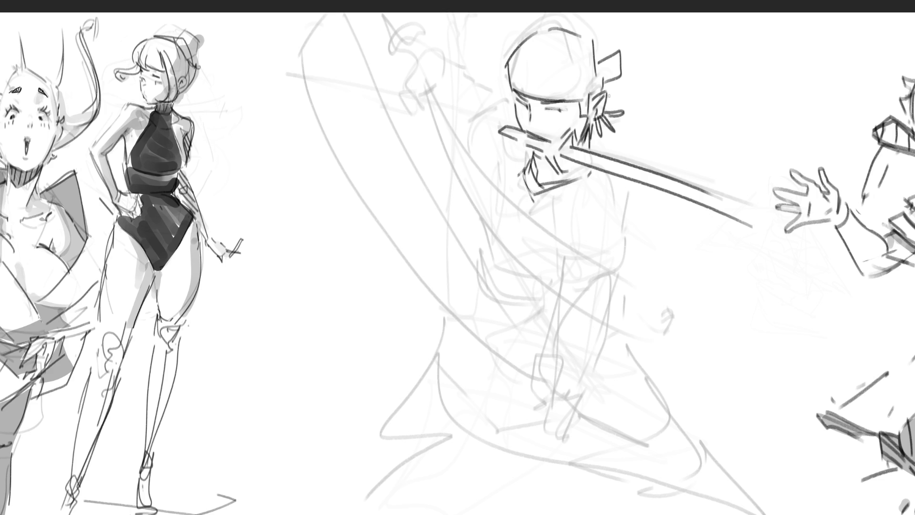
Step: Draw the middle figure's chest and torso contours down the body
{"action": "mouse_move", "coordinate": [561, 218]}
{"action": "left_mouse_down"}
{"action": "mouse_move", "coordinate": [552, 226]}
{"action": "mouse_move", "coordinate": [584, 181]}
{"action": "mouse_move", "coordinate": [612, 238]}
{"action": "mouse_move", "coordinate": [593, 248]}
{"action": "mouse_move", "coordinate": [614, 247]}
{"action": "mouse_move", "coordinate": [605, 260]}
{"action": "left_mouse_up"}
{"action": "mouse_move", "coordinate": [608, 185]}
{"action": "left_mouse_down"}
{"action": "mouse_move", "coordinate": [612, 238]}
{"action": "mouse_move", "coordinate": [558, 274]}
{"action": "mouse_move", "coordinate": [562, 308]}
{"action": "left_mouse_up"}
{"action": "mouse_move", "coordinate": [610, 251]}
{"action": "left_mouse_down"}
{"action": "mouse_move", "coordinate": [594, 362]}
{"action": "mouse_move", "coordinate": [573, 412]}
{"action": "left_mouse_up"}
{"action": "left_click_drag", "start_coordinate": [561, 304], "coordinate": [555, 379]}
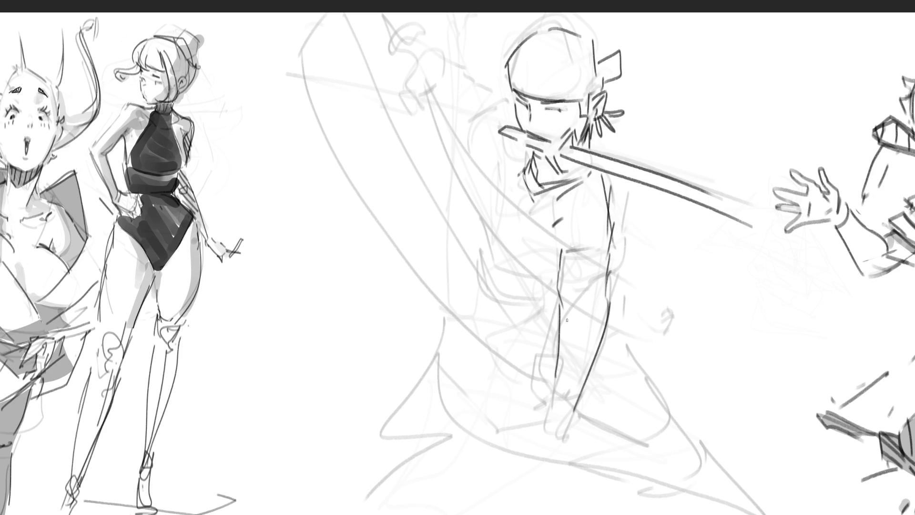
{"action": "left_click_drag", "start_coordinate": [578, 270], "coordinate": [574, 286]}
Step: Draw the lowered hand with a sword guard and a blade pointing down-left
{"action": "mouse_move", "coordinate": [553, 389]}
{"action": "left_mouse_down"}
{"action": "mouse_move", "coordinate": [547, 418]}
{"action": "mouse_move", "coordinate": [557, 443]}
{"action": "mouse_move", "coordinate": [569, 444]}
{"action": "left_mouse_up"}
{"action": "mouse_move", "coordinate": [574, 403]}
{"action": "left_mouse_down"}
{"action": "mouse_move", "coordinate": [585, 428]}
{"action": "mouse_move", "coordinate": [563, 453]}
{"action": "left_mouse_up"}
{"action": "mouse_move", "coordinate": [582, 396]}
{"action": "left_mouse_down"}
{"action": "mouse_move", "coordinate": [611, 384]}
{"action": "mouse_move", "coordinate": [598, 400]}
{"action": "left_mouse_up"}
{"action": "mouse_move", "coordinate": [526, 417]}
{"action": "left_mouse_down"}
{"action": "mouse_move", "coordinate": [508, 405]}
{"action": "mouse_move", "coordinate": [537, 425]}
{"action": "left_mouse_up"}
{"action": "mouse_move", "coordinate": [509, 405]}
{"action": "left_mouse_down"}
{"action": "mouse_move", "coordinate": [530, 394]}
{"action": "mouse_move", "coordinate": [554, 469]}
{"action": "left_mouse_up"}
{"action": "mouse_move", "coordinate": [554, 471]}
{"action": "left_mouse_down"}
{"action": "mouse_move", "coordinate": [525, 442]}
{"action": "mouse_move", "coordinate": [491, 448]}
{"action": "mouse_move", "coordinate": [399, 502]}
{"action": "left_mouse_up"}
{"action": "left_click_drag", "start_coordinate": [533, 464], "coordinate": [465, 513]}
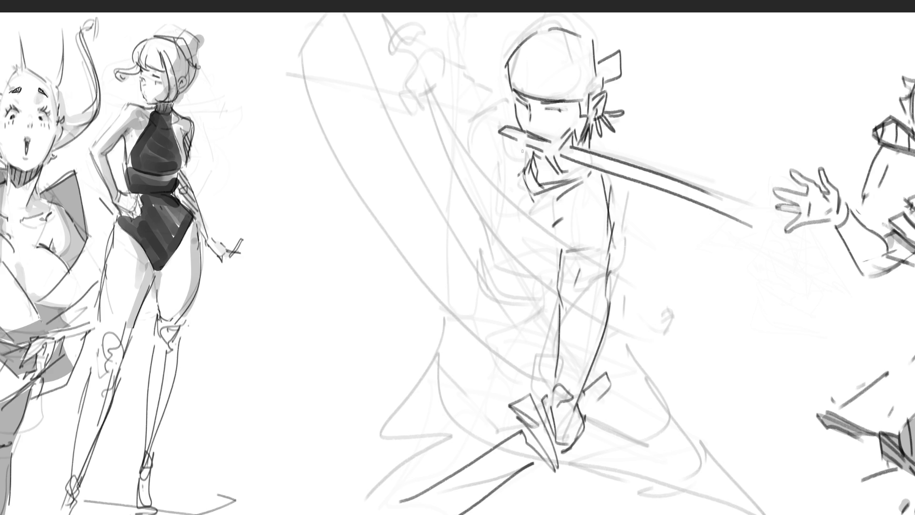
Step: Add the left shoulder and side contour, the sash across the waist, and lower torso folds
{"action": "mouse_move", "coordinate": [514, 120]}
{"action": "left_mouse_down"}
{"action": "mouse_move", "coordinate": [489, 116]}
{"action": "mouse_move", "coordinate": [508, 171]}
{"action": "mouse_move", "coordinate": [484, 119]}
{"action": "mouse_move", "coordinate": [478, 126]}
{"action": "left_mouse_up"}
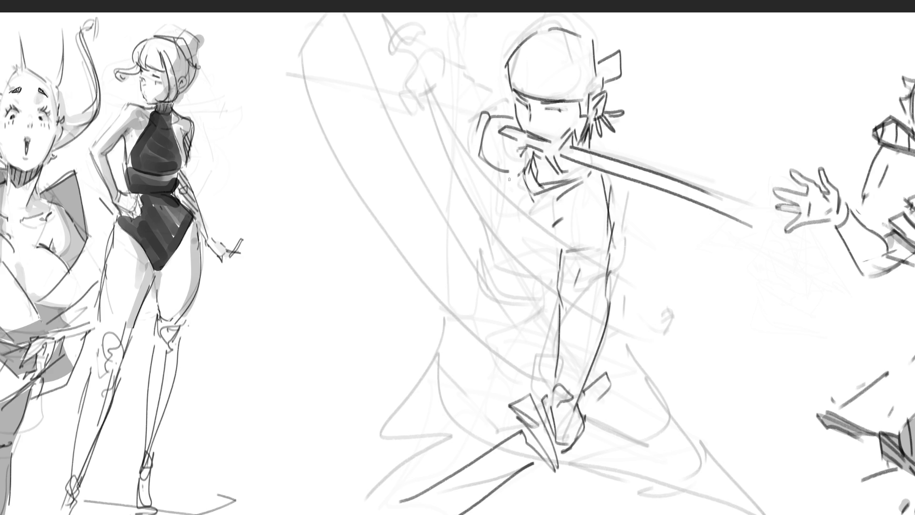
{"action": "mouse_move", "coordinate": [509, 156]}
{"action": "left_mouse_down"}
{"action": "mouse_move", "coordinate": [496, 244]}
{"action": "mouse_move", "coordinate": [562, 277]}
{"action": "left_mouse_up"}
{"action": "mouse_move", "coordinate": [494, 219]}
{"action": "left_mouse_down"}
{"action": "mouse_move", "coordinate": [490, 257]}
{"action": "mouse_move", "coordinate": [502, 274]}
{"action": "mouse_move", "coordinate": [564, 272]}
{"action": "left_mouse_up"}
{"action": "mouse_move", "coordinate": [488, 232]}
{"action": "left_mouse_down"}
{"action": "mouse_move", "coordinate": [477, 252]}
{"action": "mouse_move", "coordinate": [562, 277]}
{"action": "mouse_move", "coordinate": [544, 288]}
{"action": "left_mouse_up"}
{"action": "left_click_drag", "start_coordinate": [473, 232], "coordinate": [485, 336]}
{"action": "left_click_drag", "start_coordinate": [482, 259], "coordinate": [497, 339]}
{"action": "left_click_drag", "start_coordinate": [517, 279], "coordinate": [526, 344]}
{"action": "left_click_drag", "start_coordinate": [559, 293], "coordinate": [553, 347]}
{"action": "left_click_drag", "start_coordinate": [614, 287], "coordinate": [613, 320]}
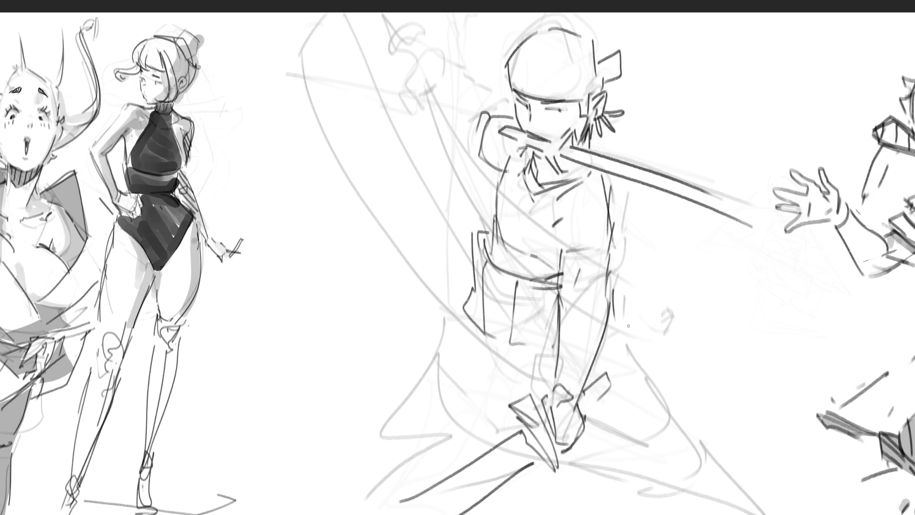
Step: Draw the left shoulder and the raised upper arm behind the head
{"action": "left_click_drag", "start_coordinate": [482, 165], "coordinate": [496, 182]}
{"action": "left_click_drag", "start_coordinate": [492, 115], "coordinate": [484, 153]}
{"action": "mouse_move", "coordinate": [496, 116]}
{"action": "left_mouse_down"}
{"action": "mouse_move", "coordinate": [522, 107]}
{"action": "mouse_move", "coordinate": [476, 99]}
{"action": "left_mouse_up"}
{"action": "left_click_drag", "start_coordinate": [470, 109], "coordinate": [474, 153]}
{"action": "mouse_move", "coordinate": [492, 92]}
{"action": "left_mouse_down"}
{"action": "mouse_move", "coordinate": [506, 105]}
{"action": "mouse_move", "coordinate": [464, 89]}
{"action": "mouse_move", "coordinate": [472, 114]}
{"action": "mouse_move", "coordinate": [462, 134]}
{"action": "left_mouse_up"}
{"action": "mouse_move", "coordinate": [457, 75]}
{"action": "left_mouse_down"}
{"action": "mouse_move", "coordinate": [432, 86]}
{"action": "mouse_move", "coordinate": [471, 88]}
{"action": "left_mouse_up"}
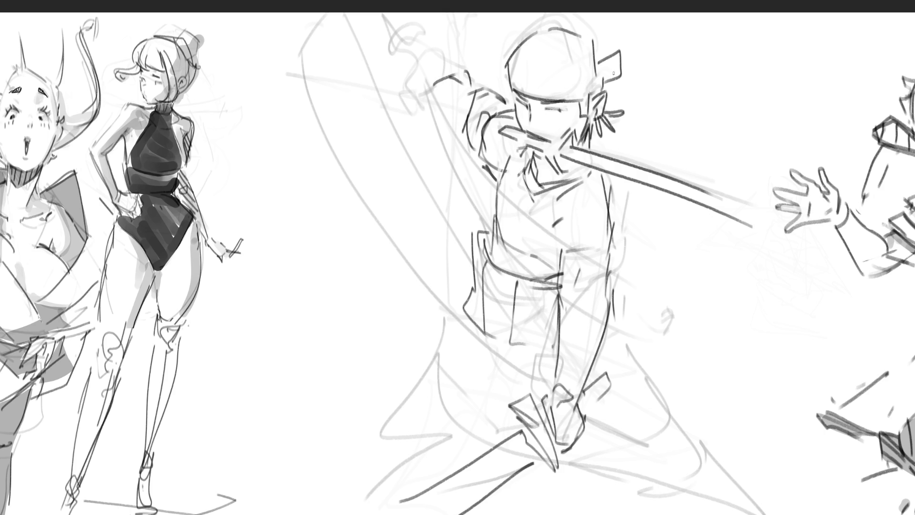
Step: Sketch the fist and two long curved strokes, then undo the curves and rejected fist lines
{"action": "mouse_move", "coordinate": [413, 129]}
{"action": "left_mouse_down"}
{"action": "mouse_move", "coordinate": [431, 110]}
{"action": "mouse_move", "coordinate": [443, 146]}
{"action": "mouse_move", "coordinate": [427, 152]}
{"action": "left_mouse_up"}
{"action": "left_click_drag", "start_coordinate": [413, 161], "coordinate": [424, 175]}
{"action": "left_click_drag", "start_coordinate": [431, 131], "coordinate": [450, 116]}
{"action": "mouse_move", "coordinate": [456, 132]}
{"action": "left_mouse_down"}
{"action": "mouse_move", "coordinate": [456, 148]}
{"action": "mouse_move", "coordinate": [428, 175]}
{"action": "left_mouse_up"}
{"action": "mouse_move", "coordinate": [437, 161]}
{"action": "left_mouse_down"}
{"action": "mouse_move", "coordinate": [453, 152]}
{"action": "mouse_move", "coordinate": [428, 169]}
{"action": "mouse_move", "coordinate": [675, 338]}
{"action": "left_mouse_up"}
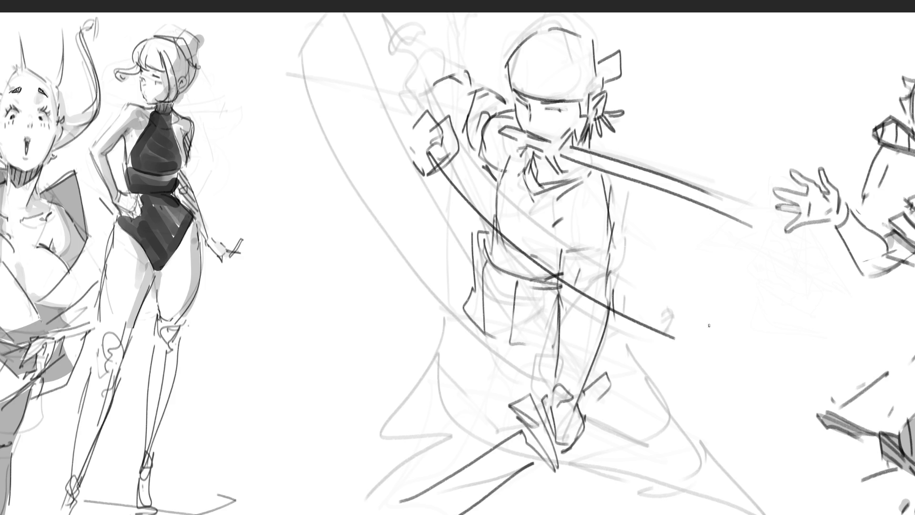
{"action": "mouse_move", "coordinate": [440, 140]}
{"action": "left_mouse_down"}
{"action": "mouse_move", "coordinate": [453, 160]}
{"action": "mouse_move", "coordinate": [697, 320]}
{"action": "left_mouse_up"}
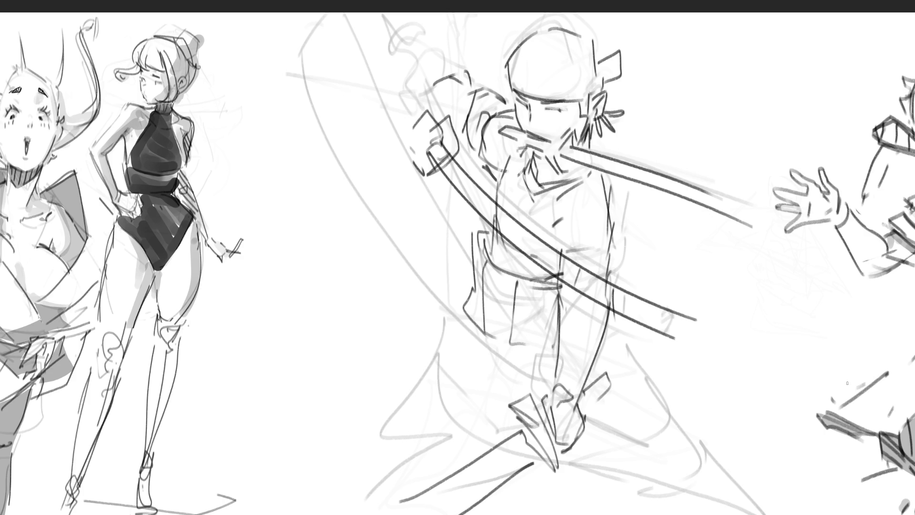
{"action": "key", "text": "ctrl+z"}
{"action": "key", "text": "ctrl+z"}
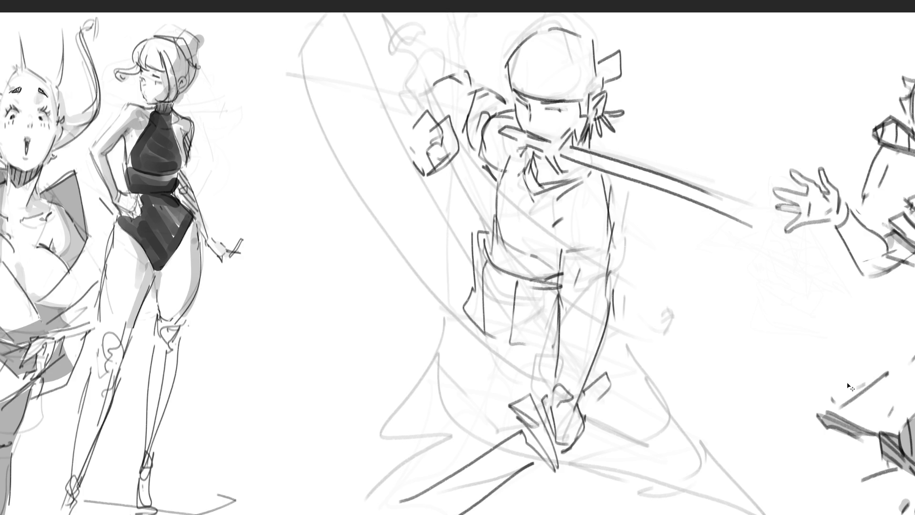
{"action": "key", "text": "ctrl+z"}
{"action": "key", "text": "ctrl+z"}
{"action": "key", "text": "ctrl+z"}
{"action": "key", "text": "ctrl+z"}
{"action": "key", "text": "ctrl+z"}
Step: Redraw the fist and put a small upright sword with hilt in it
{"action": "left_click_drag", "start_coordinate": [435, 117], "coordinate": [460, 142]}
{"action": "left_click_drag", "start_coordinate": [452, 91], "coordinate": [442, 130]}
{"action": "mouse_move", "coordinate": [478, 85]}
{"action": "left_mouse_down"}
{"action": "mouse_move", "coordinate": [497, 78]}
{"action": "mouse_move", "coordinate": [471, 149]}
{"action": "mouse_move", "coordinate": [485, 90]}
{"action": "mouse_move", "coordinate": [441, 78]}
{"action": "mouse_move", "coordinate": [391, 90]}
{"action": "mouse_move", "coordinate": [353, 117]}
{"action": "mouse_move", "coordinate": [442, 130]}
{"action": "left_mouse_up"}
{"action": "key", "text": "ctrl+z"}
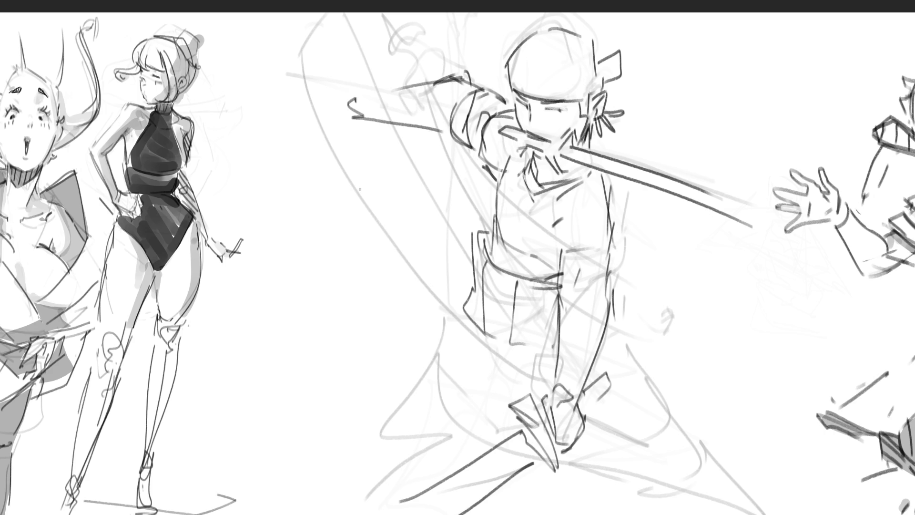
{"action": "mouse_move", "coordinate": [311, 103]}
{"action": "left_mouse_down"}
{"action": "mouse_move", "coordinate": [347, 101]}
{"action": "mouse_move", "coordinate": [319, 120]}
{"action": "mouse_move", "coordinate": [343, 55]}
{"action": "left_mouse_up"}
{"action": "mouse_move", "coordinate": [343, 55]}
{"action": "left_mouse_down"}
{"action": "mouse_move", "coordinate": [338, 101]}
{"action": "mouse_move", "coordinate": [347, 120]}
{"action": "mouse_move", "coordinate": [330, 145]}
{"action": "left_mouse_up"}
{"action": "mouse_move", "coordinate": [320, 148]}
{"action": "left_mouse_down"}
{"action": "mouse_move", "coordinate": [347, 142]}
{"action": "mouse_move", "coordinate": [314, 143]}
{"action": "left_mouse_up"}
{"action": "mouse_move", "coordinate": [320, 129]}
{"action": "left_mouse_down"}
{"action": "mouse_move", "coordinate": [269, 327]}
{"action": "mouse_move", "coordinate": [272, 367]}
{"action": "left_mouse_up"}
{"action": "left_click_drag", "start_coordinate": [320, 138], "coordinate": [299, 349]}
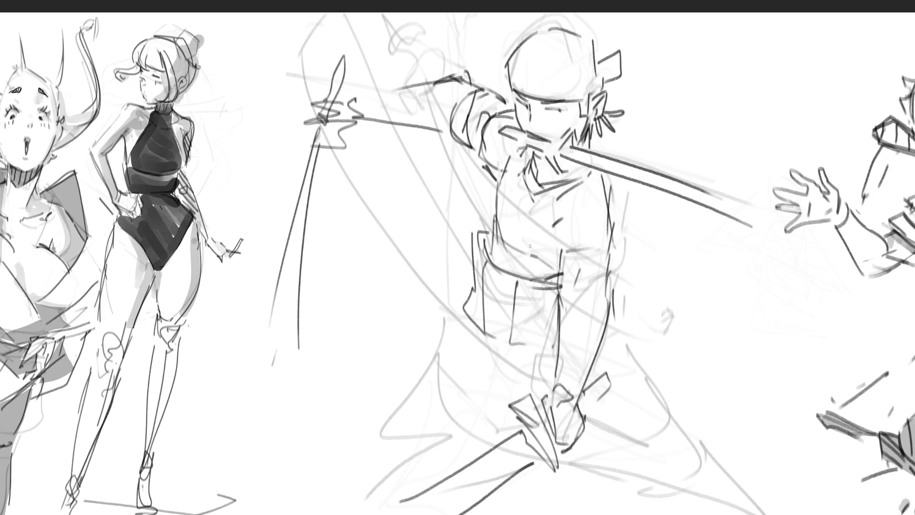
Step: Draw the torso's right side, the belt and a pocket, removing a stray lower stroke
{"action": "mouse_move", "coordinate": [607, 181]}
{"action": "left_mouse_down"}
{"action": "mouse_move", "coordinate": [610, 266]}
{"action": "mouse_move", "coordinate": [593, 301]}
{"action": "left_mouse_up"}
{"action": "left_click_drag", "start_coordinate": [530, 290], "coordinate": [561, 292]}
{"action": "left_click_drag", "start_coordinate": [561, 291], "coordinate": [560, 315]}
{"action": "mouse_move", "coordinate": [516, 288]}
{"action": "left_mouse_down"}
{"action": "mouse_move", "coordinate": [561, 305]}
{"action": "mouse_move", "coordinate": [549, 339]}
{"action": "left_mouse_up"}
{"action": "mouse_move", "coordinate": [462, 315]}
{"action": "left_mouse_down"}
{"action": "mouse_move", "coordinate": [485, 388]}
{"action": "mouse_move", "coordinate": [540, 398]}
{"action": "left_mouse_up"}
{"action": "key", "text": "ctrl+z"}
{"action": "left_click_drag", "start_coordinate": [487, 387], "coordinate": [510, 405]}
{"action": "left_click_drag", "start_coordinate": [487, 343], "coordinate": [498, 377]}
Step: Draw the left and right legs in a wide stance with the right foot
{"action": "left_click_drag", "start_coordinate": [464, 312], "coordinate": [446, 337]}
{"action": "mouse_move", "coordinate": [435, 352]}
{"action": "left_mouse_down"}
{"action": "mouse_move", "coordinate": [448, 387]}
{"action": "mouse_move", "coordinate": [355, 417]}
{"action": "mouse_move", "coordinate": [375, 457]}
{"action": "left_mouse_up"}
{"action": "left_click_drag", "start_coordinate": [391, 459], "coordinate": [453, 435]}
{"action": "mouse_move", "coordinate": [622, 347]}
{"action": "left_mouse_down"}
{"action": "mouse_move", "coordinate": [677, 443]}
{"action": "mouse_move", "coordinate": [629, 498]}
{"action": "left_mouse_up"}
{"action": "left_click_drag", "start_coordinate": [687, 453], "coordinate": [739, 499]}
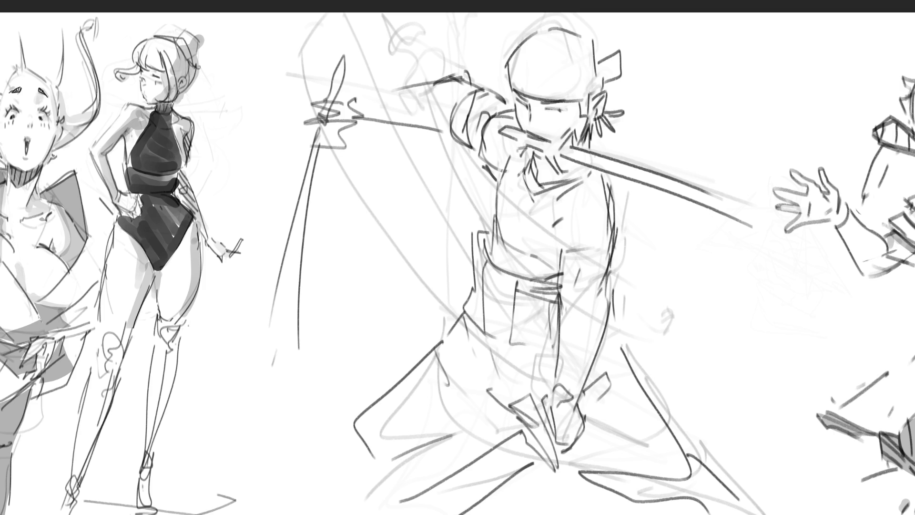
Step: Draw chest and right shoulder lines and the hatched right sleeve
{"action": "left_click_drag", "start_coordinate": [562, 221], "coordinate": [578, 249]}
{"action": "left_click_drag", "start_coordinate": [571, 209], "coordinate": [572, 229]}
{"action": "left_click_drag", "start_coordinate": [610, 178], "coordinate": [641, 224]}
{"action": "left_click_drag", "start_coordinate": [598, 226], "coordinate": [641, 220]}
{"action": "left_click_drag", "start_coordinate": [585, 254], "coordinate": [597, 224]}
{"action": "mouse_move", "coordinate": [597, 246]}
{"action": "left_mouse_down"}
{"action": "mouse_move", "coordinate": [619, 250]}
{"action": "mouse_move", "coordinate": [600, 283]}
{"action": "left_mouse_up"}
{"action": "left_click_drag", "start_coordinate": [652, 236], "coordinate": [644, 257]}
{"action": "left_click_drag", "start_coordinate": [644, 265], "coordinate": [645, 296]}
{"action": "mouse_move", "coordinate": [660, 239]}
{"action": "left_mouse_down"}
{"action": "mouse_move", "coordinate": [722, 332]}
{"action": "mouse_move", "coordinate": [707, 328]}
{"action": "left_mouse_up"}
{"action": "mouse_move", "coordinate": [625, 301]}
{"action": "left_mouse_down"}
{"action": "mouse_move", "coordinate": [686, 362]}
{"action": "mouse_move", "coordinate": [711, 370]}
{"action": "left_mouse_up"}
{"action": "mouse_move", "coordinate": [663, 242]}
{"action": "left_mouse_down"}
{"action": "mouse_move", "coordinate": [720, 374]}
{"action": "mouse_move", "coordinate": [711, 372]}
{"action": "left_mouse_up"}
{"action": "mouse_move", "coordinate": [680, 379]}
{"action": "left_mouse_down"}
{"action": "mouse_move", "coordinate": [716, 392]}
{"action": "mouse_move", "coordinate": [695, 416]}
{"action": "left_mouse_up"}
Step: Draw the long sheathed sword lying horizontally across the waist and legs
{"action": "left_click_drag", "start_coordinate": [663, 352], "coordinate": [700, 409]}
{"action": "left_click_drag", "start_coordinate": [700, 377], "coordinate": [712, 436]}
{"action": "mouse_move", "coordinate": [728, 367]}
{"action": "left_mouse_down"}
{"action": "mouse_move", "coordinate": [752, 396]}
{"action": "mouse_move", "coordinate": [690, 382]}
{"action": "left_mouse_up"}
{"action": "mouse_move", "coordinate": [665, 366]}
{"action": "left_mouse_down"}
{"action": "mouse_move", "coordinate": [553, 375]}
{"action": "mouse_move", "coordinate": [325, 351]}
{"action": "left_mouse_up"}
{"action": "left_click_drag", "start_coordinate": [355, 363], "coordinate": [604, 395]}
{"action": "left_click_drag", "start_coordinate": [545, 390], "coordinate": [686, 396]}
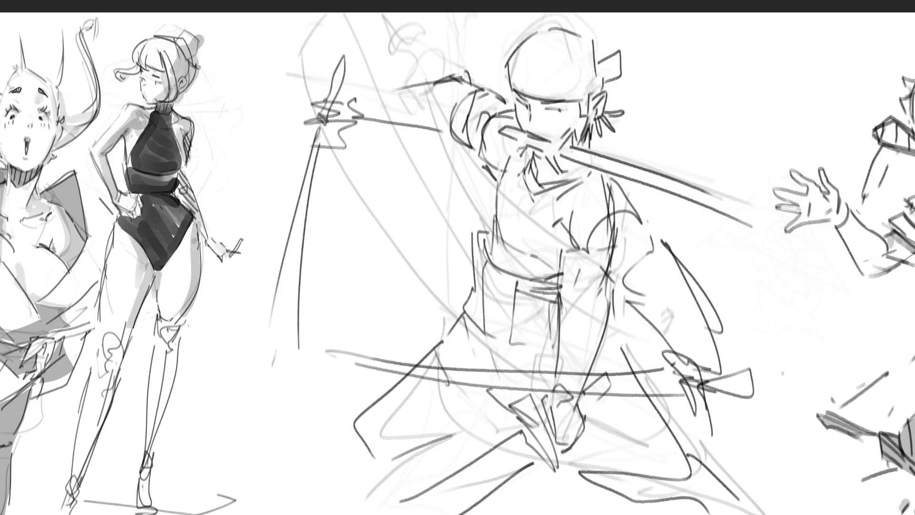
Step: Sketch the left sleeve beside the torso and a loop behind the head
{"action": "mouse_move", "coordinate": [476, 158]}
{"action": "left_mouse_down"}
{"action": "mouse_move", "coordinate": [468, 218]}
{"action": "mouse_move", "coordinate": [412, 190]}
{"action": "mouse_move", "coordinate": [386, 217]}
{"action": "left_mouse_up"}
{"action": "mouse_move", "coordinate": [386, 223]}
{"action": "left_mouse_down"}
{"action": "mouse_move", "coordinate": [442, 201]}
{"action": "mouse_move", "coordinate": [399, 260]}
{"action": "mouse_move", "coordinate": [440, 228]}
{"action": "mouse_move", "coordinate": [350, 320]}
{"action": "mouse_move", "coordinate": [481, 137]}
{"action": "left_mouse_up"}
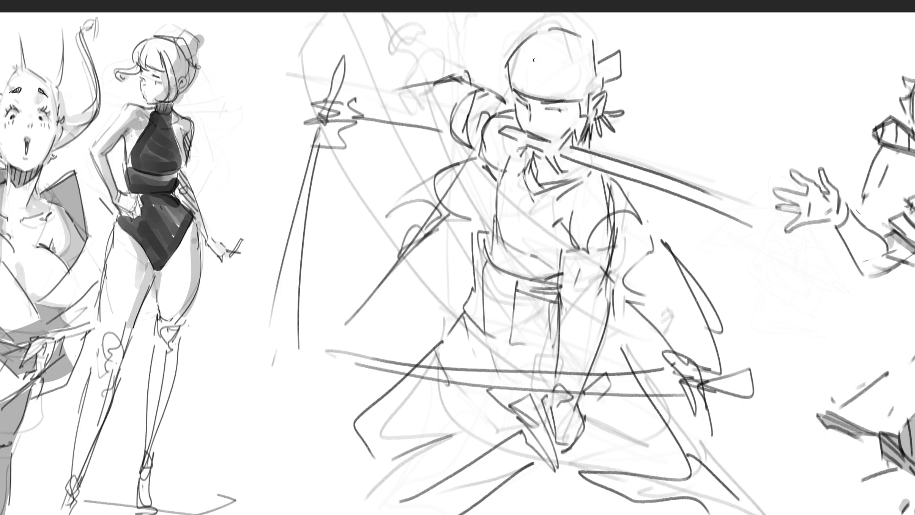
{"action": "mouse_move", "coordinate": [572, 93]}
{"action": "left_mouse_down"}
{"action": "mouse_move", "coordinate": [620, 36]}
{"action": "mouse_move", "coordinate": [594, 151]}
{"action": "left_mouse_up"}
{"action": "mouse_move", "coordinate": [658, 53]}
{"action": "left_mouse_down"}
{"action": "mouse_move", "coordinate": [635, 133]}
{"action": "mouse_move", "coordinate": [610, 131]}
{"action": "left_mouse_up"}
{"action": "mouse_move", "coordinate": [515, 27]}
{"action": "left_mouse_down"}
{"action": "mouse_move", "coordinate": [508, 69]}
{"action": "mouse_move", "coordinate": [587, 30]}
{"action": "left_mouse_up"}
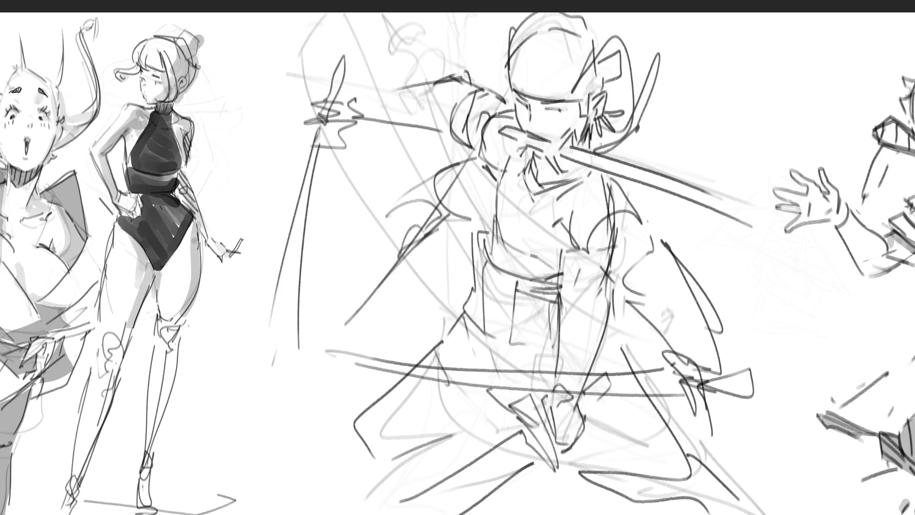
Step: Remove the stray loop over the head and mirror the central swordsman horizontally
{"action": "key", "text": "ctrl+z"}
{"action": "key", "text": "ctrl+z"}
{"action": "key", "text": "ctrl+z"}
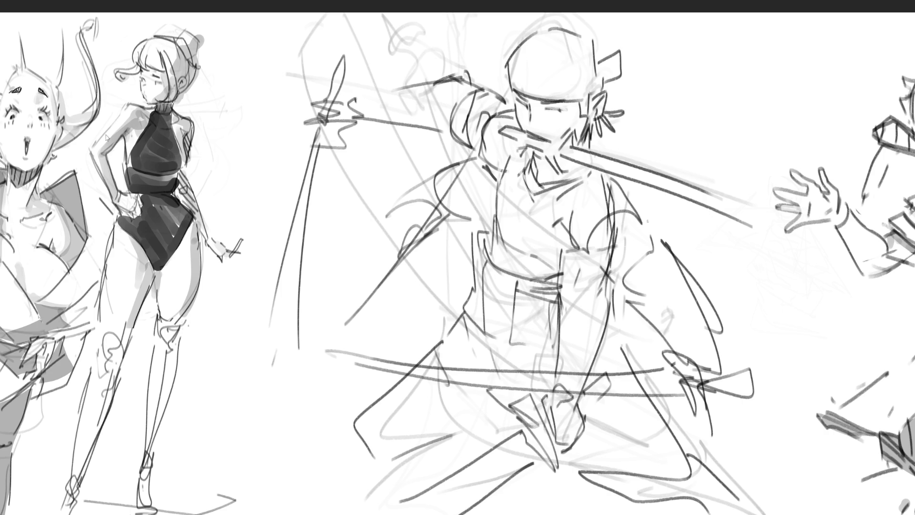
{"action": "key", "text": "h"}
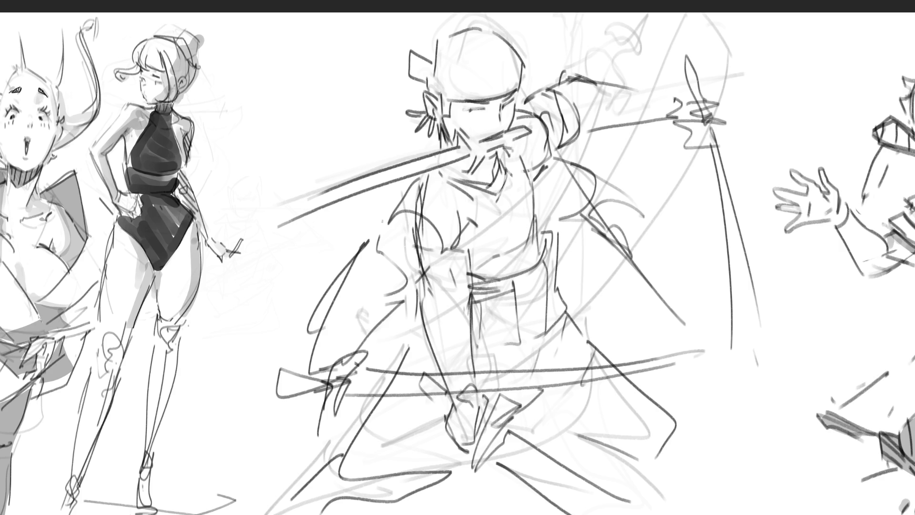
{"action": "left_click_drag", "start_coordinate": [217, 20], "coordinate": [803, 512]}
Step: Restore the earlier caped swordsman and flip it back horizontally, dropping the selection
{"action": "scroll", "coordinate": [729, 380], "scroll_direction": "down", "scroll_amount": 3}
{"action": "scroll", "coordinate": [729, 380], "scroll_direction": "up", "scroll_amount": 3}
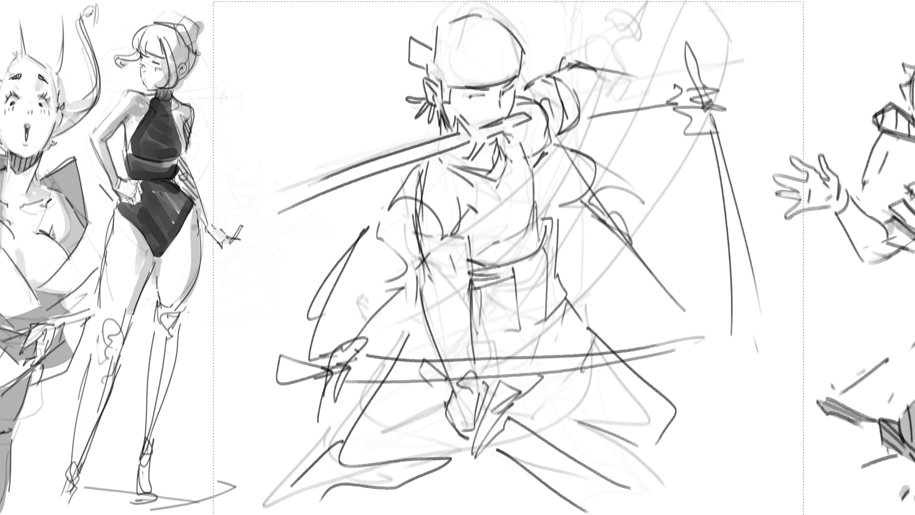
{"action": "key", "text": "ctrl+z"}
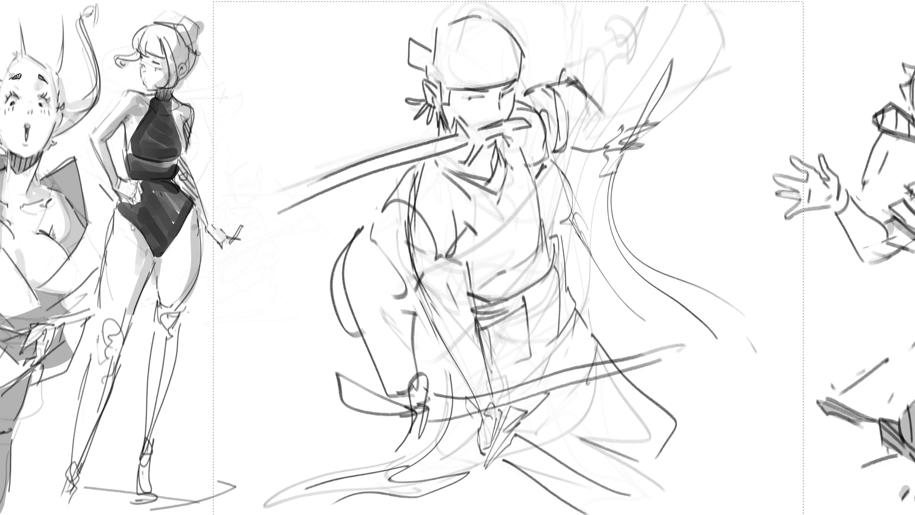
{"action": "key", "text": "ctrl+shift+h"}
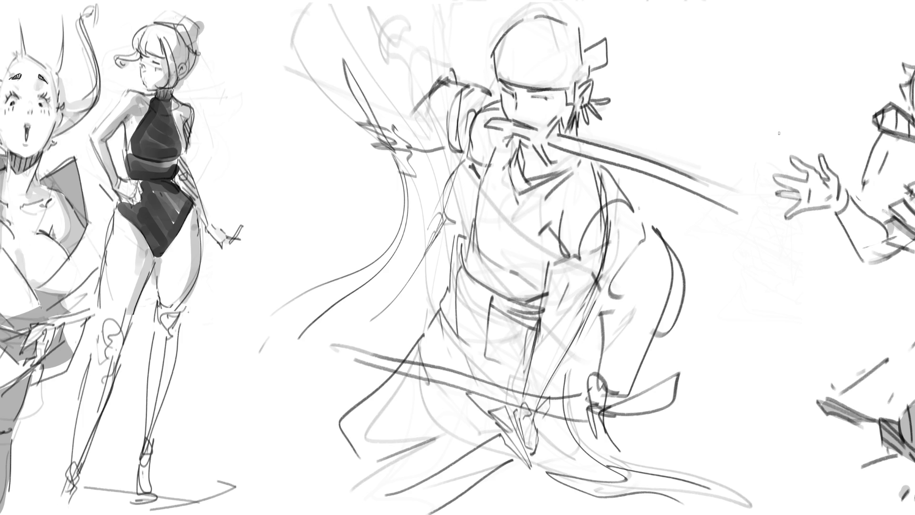
Step: Fade the swordsman to a faint guide and draw the torso's left contour down to the hip
{"action": "mouse_move", "coordinate": [619, 29]}
{"action": "left_mouse_down"}
{"action": "mouse_move", "coordinate": [759, 127]}
{"action": "mouse_move", "coordinate": [500, 309]}
{"action": "mouse_move", "coordinate": [272, 426]}
{"action": "mouse_move", "coordinate": [690, 457]}
{"action": "left_mouse_up"}
{"action": "mouse_move", "coordinate": [564, 245]}
{"action": "left_mouse_down"}
{"action": "mouse_move", "coordinate": [500, 143]}
{"action": "mouse_move", "coordinate": [758, 467]}
{"action": "mouse_move", "coordinate": [615, 482]}
{"action": "left_mouse_up"}
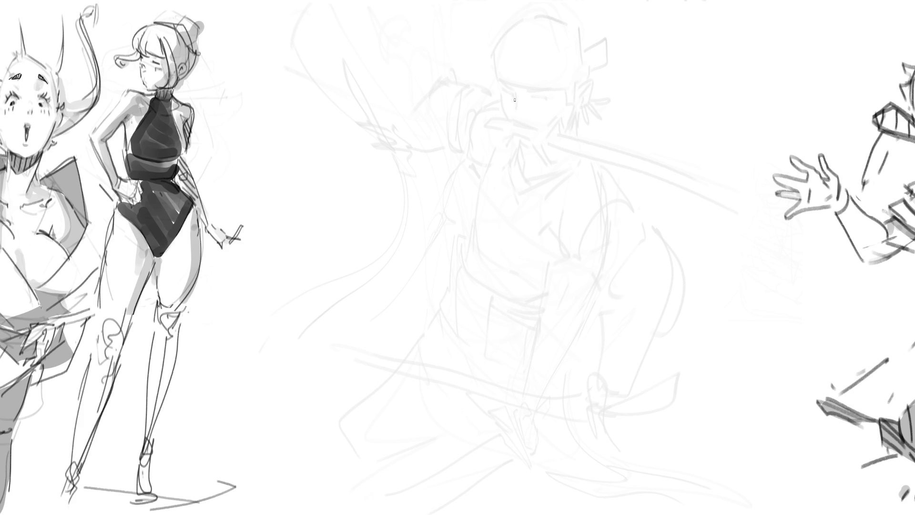
{"action": "left_click_drag", "start_coordinate": [470, 214], "coordinate": [475, 275]}
{"action": "left_click_drag", "start_coordinate": [474, 207], "coordinate": [493, 150]}
{"action": "mouse_move", "coordinate": [469, 215]}
{"action": "left_mouse_down"}
{"action": "mouse_move", "coordinate": [448, 230]}
{"action": "mouse_move", "coordinate": [439, 304]}
{"action": "mouse_move", "coordinate": [448, 325]}
{"action": "left_mouse_up"}
Step: Draw the belt with lines hanging below it, remove a stray dash, and add the collar curve
{"action": "left_click_drag", "start_coordinate": [491, 288], "coordinate": [539, 317]}
{"action": "left_click_drag", "start_coordinate": [465, 314], "coordinate": [478, 359]}
{"action": "left_click_drag", "start_coordinate": [529, 326], "coordinate": [524, 369]}
{"action": "left_click_drag", "start_coordinate": [515, 388], "coordinate": [524, 389]}
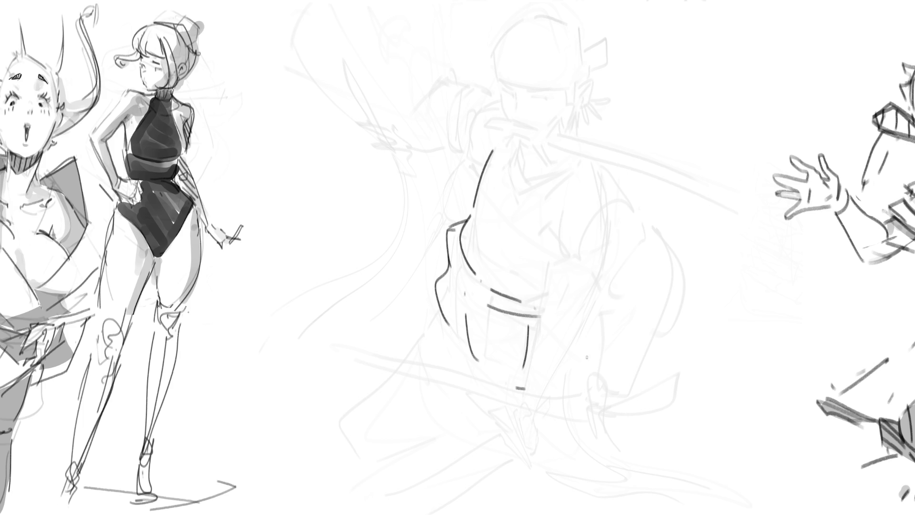
{"action": "key", "text": "ctrl+z"}
{"action": "key", "text": "ctrl+z"}
{"action": "key", "text": "ctrl+z"}
{"action": "left_click_drag", "start_coordinate": [599, 164], "coordinate": [627, 206]}
Step: Ink the arm from shoulder to cuff, with a fist gripping a long curved shape
{"action": "mouse_move", "coordinate": [548, 216]}
{"action": "left_mouse_down"}
{"action": "mouse_move", "coordinate": [560, 238]}
{"action": "mouse_move", "coordinate": [627, 202]}
{"action": "mouse_move", "coordinate": [577, 240]}
{"action": "mouse_move", "coordinate": [573, 269]}
{"action": "left_mouse_up"}
{"action": "mouse_move", "coordinate": [629, 215]}
{"action": "left_mouse_down"}
{"action": "mouse_move", "coordinate": [615, 289]}
{"action": "mouse_move", "coordinate": [579, 299]}
{"action": "left_mouse_up"}
{"action": "left_click_drag", "start_coordinate": [636, 252], "coordinate": [646, 340]}
{"action": "left_click_drag", "start_coordinate": [579, 301], "coordinate": [604, 394]}
{"action": "mouse_move", "coordinate": [643, 272]}
{"action": "left_mouse_down"}
{"action": "mouse_move", "coordinate": [624, 396]}
{"action": "mouse_move", "coordinate": [606, 400]}
{"action": "left_mouse_up"}
{"action": "mouse_move", "coordinate": [596, 416]}
{"action": "left_mouse_down"}
{"action": "mouse_move", "coordinate": [621, 406]}
{"action": "mouse_move", "coordinate": [616, 458]}
{"action": "left_mouse_up"}
{"action": "mouse_move", "coordinate": [620, 404]}
{"action": "left_mouse_down"}
{"action": "mouse_move", "coordinate": [607, 447]}
{"action": "mouse_move", "coordinate": [726, 38]}
{"action": "mouse_move", "coordinate": [679, 387]}
{"action": "mouse_move", "coordinate": [618, 437]}
{"action": "mouse_move", "coordinate": [686, 330]}
{"action": "left_mouse_up"}
{"action": "left_click_drag", "start_coordinate": [618, 437], "coordinate": [739, 243]}
{"action": "left_click_drag", "start_coordinate": [729, 72], "coordinate": [740, 276]}
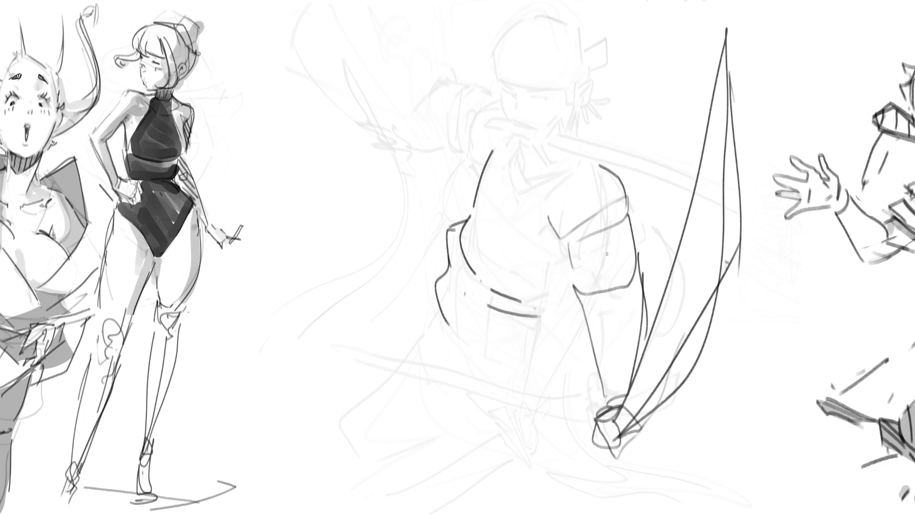
Step: Draw a raised fist at upper left and redo the long strokes near the face
{"action": "mouse_move", "coordinate": [363, 109]}
{"action": "left_mouse_down"}
{"action": "mouse_move", "coordinate": [406, 110]}
{"action": "mouse_move", "coordinate": [379, 143]}
{"action": "mouse_move", "coordinate": [417, 268]}
{"action": "mouse_move", "coordinate": [446, 258]}
{"action": "mouse_move", "coordinate": [462, 291]}
{"action": "left_mouse_up"}
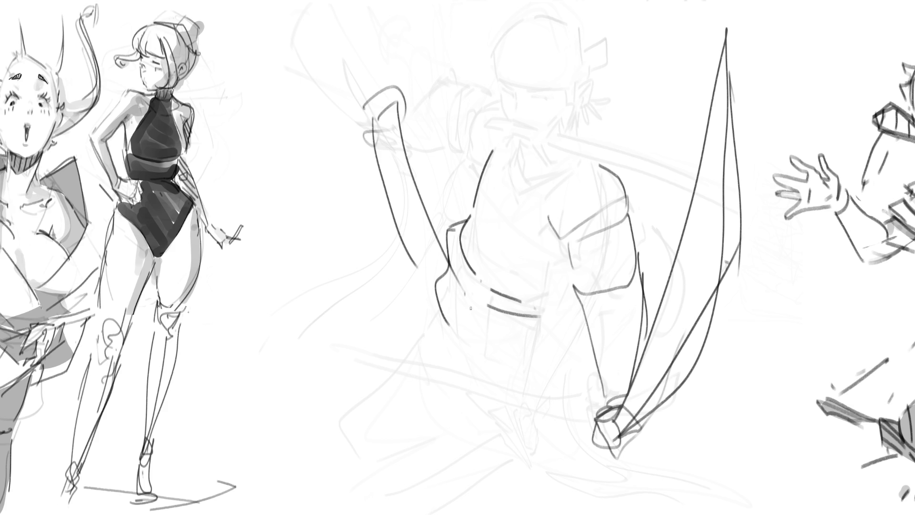
{"action": "mouse_move", "coordinate": [367, 84]}
{"action": "left_mouse_down"}
{"action": "mouse_move", "coordinate": [387, 69]}
{"action": "mouse_move", "coordinate": [387, 78]}
{"action": "mouse_move", "coordinate": [429, 102]}
{"action": "left_mouse_up"}
{"action": "left_click_drag", "start_coordinate": [456, 55], "coordinate": [491, 93]}
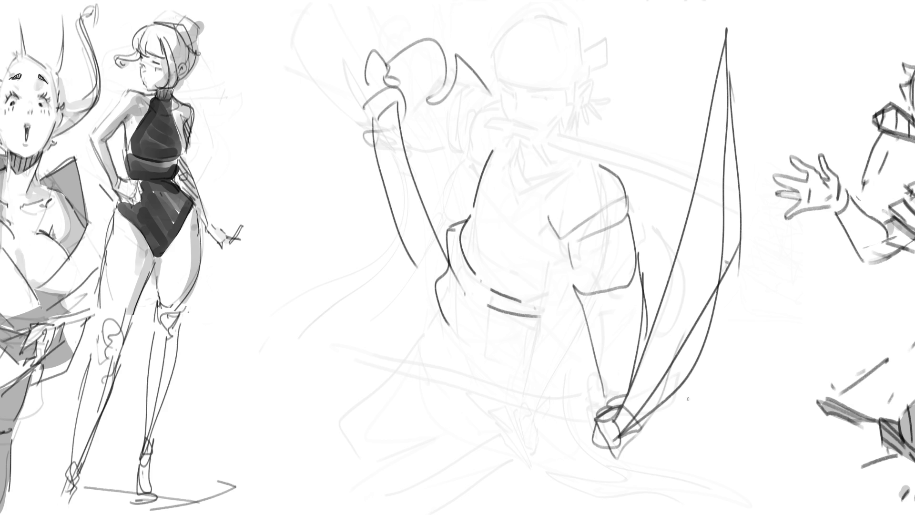
{"action": "mouse_move", "coordinate": [500, 124]}
{"action": "left_mouse_down"}
{"action": "mouse_move", "coordinate": [492, 135]}
{"action": "mouse_move", "coordinate": [507, 126]}
{"action": "mouse_move", "coordinate": [591, 129]}
{"action": "left_mouse_up"}
{"action": "key", "text": "ctrl+z"}
{"action": "key", "text": "ctrl+z"}
{"action": "key", "text": "ctrl+z"}
{"action": "left_click_drag", "start_coordinate": [500, 127], "coordinate": [672, 95]}
{"action": "mouse_move", "coordinate": [700, 81]}
{"action": "left_mouse_down"}
{"action": "mouse_move", "coordinate": [650, 124]}
{"action": "mouse_move", "coordinate": [536, 138]}
{"action": "mouse_move", "coordinate": [509, 129]}
{"action": "left_mouse_up"}
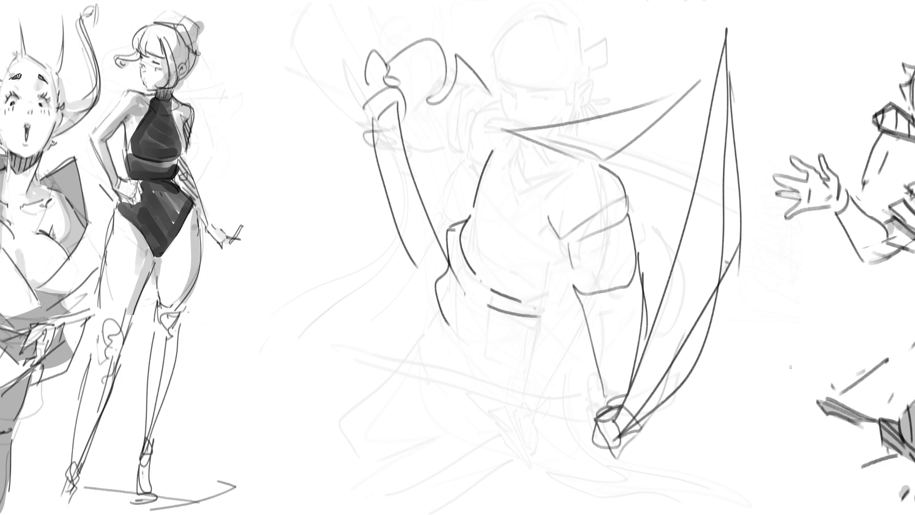
Step: Outline the lower body ending in a spike, undoing a stray stroke across the middle
{"action": "left_click_drag", "start_coordinate": [432, 307], "coordinate": [465, 388]}
{"action": "mouse_move", "coordinate": [491, 412]}
{"action": "left_mouse_down"}
{"action": "mouse_move", "coordinate": [555, 377]}
{"action": "mouse_move", "coordinate": [581, 376]}
{"action": "left_mouse_up"}
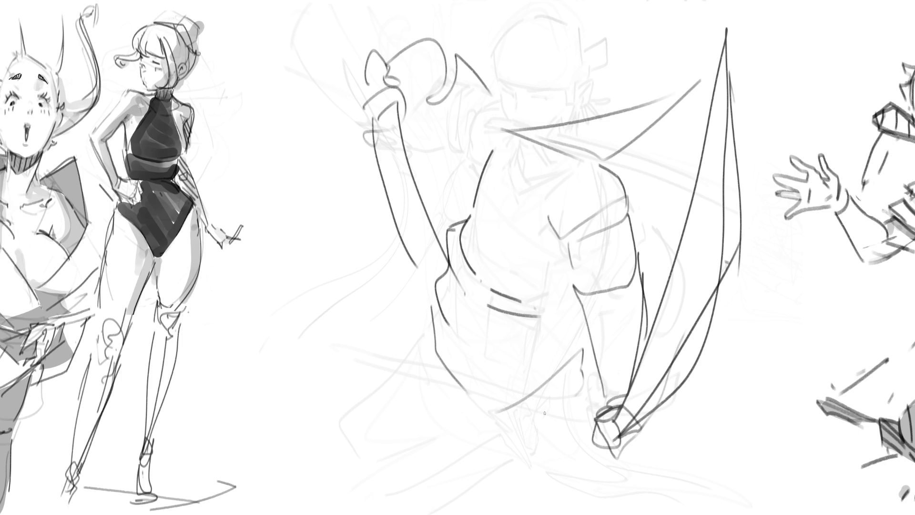
{"action": "mouse_move", "coordinate": [498, 466]}
{"action": "left_mouse_down"}
{"action": "mouse_move", "coordinate": [605, 334]}
{"action": "mouse_move", "coordinate": [598, 510]}
{"action": "left_mouse_up"}
{"action": "key", "text": "ctrl+z"}
{"action": "mouse_move", "coordinate": [431, 333]}
{"action": "left_mouse_down"}
{"action": "mouse_move", "coordinate": [563, 458]}
{"action": "mouse_move", "coordinate": [579, 461]}
{"action": "left_mouse_up"}
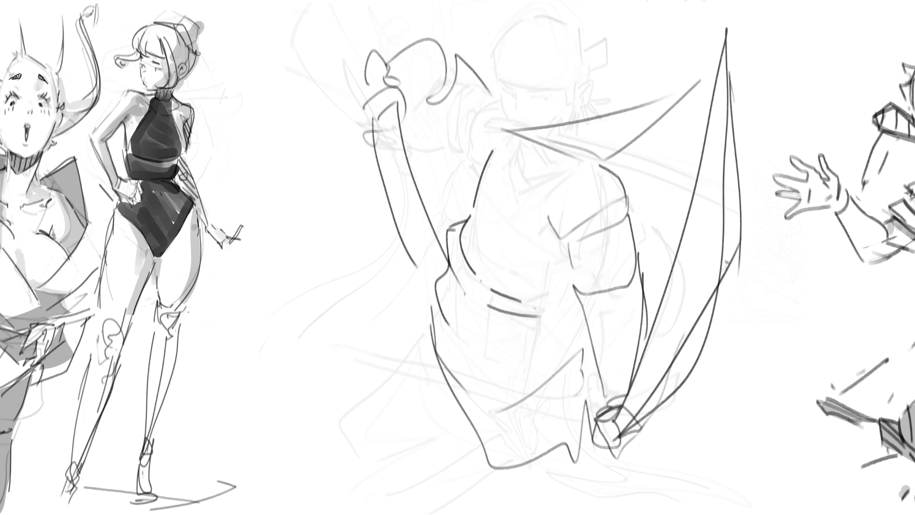
Step: Draw the rough head outline with cheek, crown, face and neck lines
{"action": "left_click_drag", "start_coordinate": [482, 56], "coordinate": [508, 117]}
{"action": "mouse_move", "coordinate": [474, 62]}
{"action": "left_mouse_down"}
{"action": "mouse_move", "coordinate": [500, 28]}
{"action": "mouse_move", "coordinate": [537, 7]}
{"action": "left_mouse_up"}
{"action": "mouse_move", "coordinate": [583, 9]}
{"action": "left_mouse_down"}
{"action": "mouse_move", "coordinate": [592, 55]}
{"action": "mouse_move", "coordinate": [574, 108]}
{"action": "left_mouse_up"}
{"action": "mouse_move", "coordinate": [554, 116]}
{"action": "left_mouse_down"}
{"action": "mouse_move", "coordinate": [568, 112]}
{"action": "mouse_move", "coordinate": [561, 121]}
{"action": "left_mouse_up"}
{"action": "left_click_drag", "start_coordinate": [604, 83], "coordinate": [575, 135]}
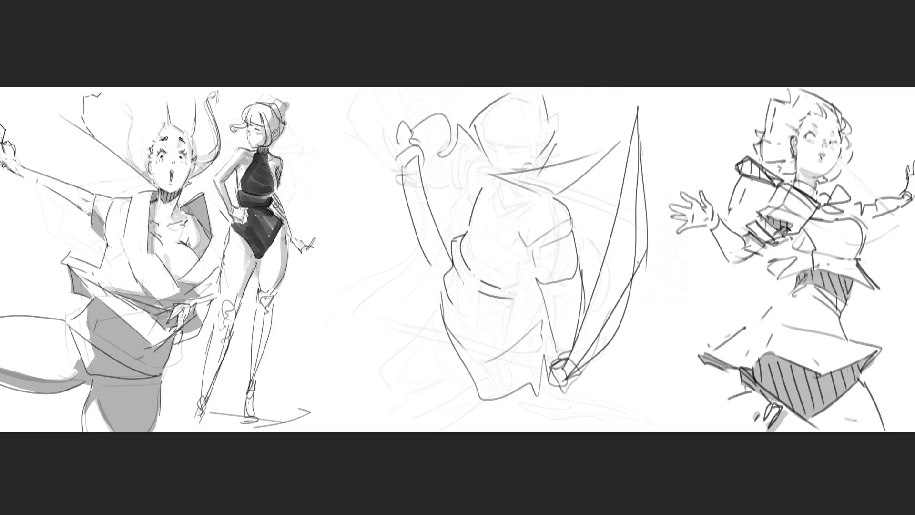
Step: Erase the middle figure to faint grey and begin a fresh oval head outline
{"action": "mouse_move", "coordinate": [548, 143]}
{"action": "left_mouse_down"}
{"action": "mouse_move", "coordinate": [419, 143]}
{"action": "mouse_move", "coordinate": [634, 153]}
{"action": "mouse_move", "coordinate": [553, 367]}
{"action": "mouse_move", "coordinate": [558, 136]}
{"action": "mouse_move", "coordinate": [474, 241]}
{"action": "mouse_move", "coordinate": [492, 63]}
{"action": "mouse_move", "coordinate": [510, 310]}
{"action": "mouse_move", "coordinate": [502, 355]}
{"action": "mouse_move", "coordinate": [473, 92]}
{"action": "mouse_move", "coordinate": [674, 136]}
{"action": "mouse_move", "coordinate": [388, 112]}
{"action": "mouse_move", "coordinate": [536, 338]}
{"action": "mouse_move", "coordinate": [481, 141]}
{"action": "mouse_move", "coordinate": [496, 225]}
{"action": "mouse_move", "coordinate": [575, 199]}
{"action": "mouse_move", "coordinate": [500, 90]}
{"action": "mouse_move", "coordinate": [359, 353]}
{"action": "mouse_move", "coordinate": [715, 316]}
{"action": "left_mouse_up"}
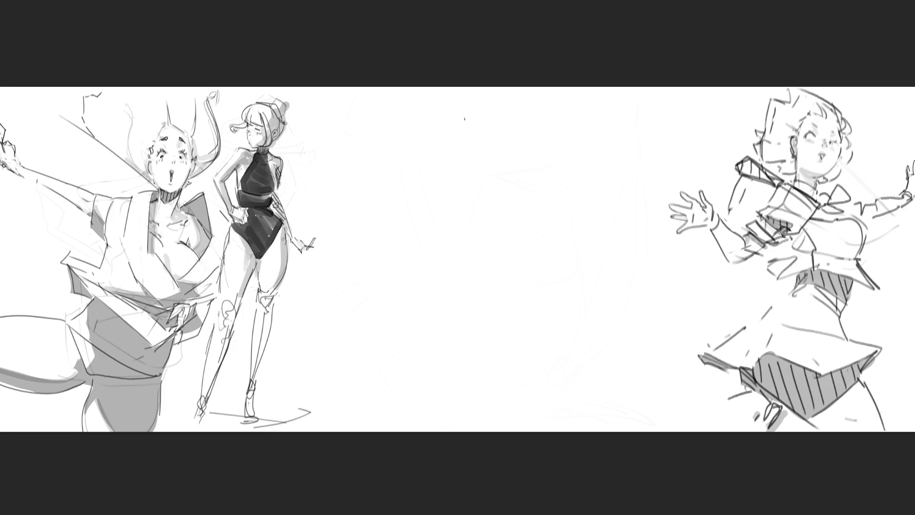
{"action": "left_click_drag", "start_coordinate": [453, 130], "coordinate": [451, 157]}
{"action": "left_click_drag", "start_coordinate": [448, 146], "coordinate": [486, 110]}
Step: Sketch the new head outline with chin, jaw, cheek lines and an eye line
{"action": "left_click_drag", "start_coordinate": [496, 111], "coordinate": [515, 141]}
{"action": "mouse_move", "coordinate": [448, 152]}
{"action": "left_mouse_down"}
{"action": "mouse_move", "coordinate": [450, 171]}
{"action": "mouse_move", "coordinate": [490, 109]}
{"action": "mouse_move", "coordinate": [536, 240]}
{"action": "left_mouse_up"}
{"action": "left_click_drag", "start_coordinate": [479, 248], "coordinate": [521, 257]}
{"action": "left_click_drag", "start_coordinate": [573, 202], "coordinate": [497, 279]}
{"action": "left_click_drag", "start_coordinate": [453, 247], "coordinate": [442, 182]}
{"action": "left_click_drag", "start_coordinate": [444, 173], "coordinate": [418, 183]}
{"action": "left_click_drag", "start_coordinate": [468, 279], "coordinate": [535, 245]}
{"action": "left_click_drag", "start_coordinate": [564, 209], "coordinate": [534, 263]}
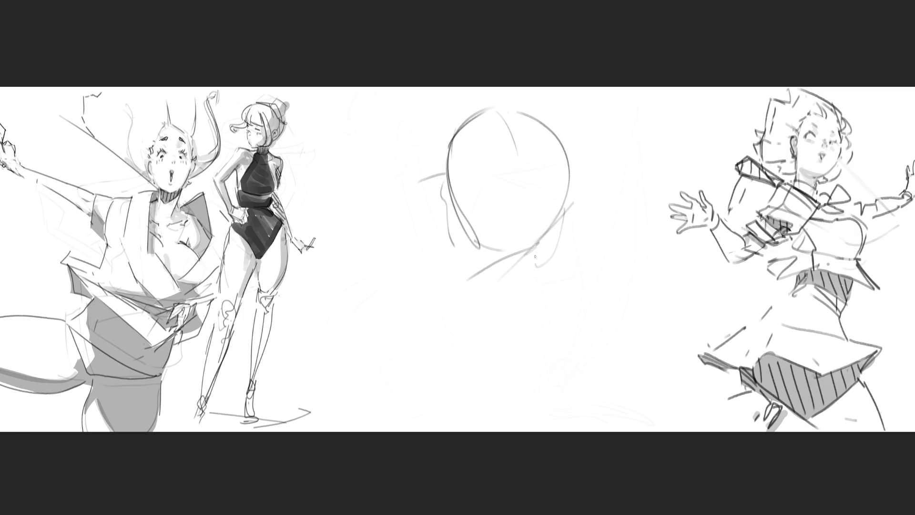
{"action": "mouse_move", "coordinate": [497, 205]}
{"action": "left_mouse_down"}
{"action": "mouse_move", "coordinate": [465, 210]}
{"action": "mouse_move", "coordinate": [545, 193]}
{"action": "mouse_move", "coordinate": [551, 202]}
{"action": "mouse_move", "coordinate": [559, 191]}
{"action": "mouse_move", "coordinate": [485, 215]}
{"action": "left_mouse_up"}
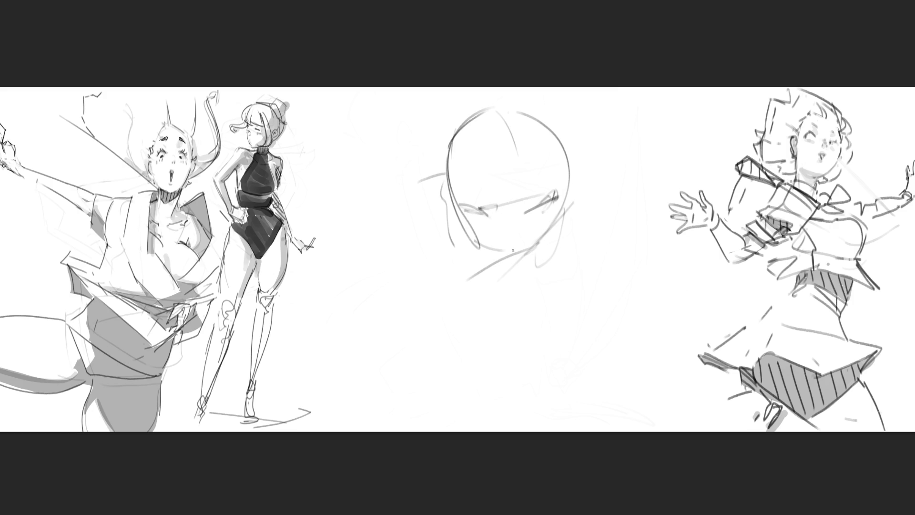
{"action": "mouse_move", "coordinate": [501, 246]}
{"action": "left_mouse_down"}
{"action": "mouse_move", "coordinate": [560, 233]}
{"action": "mouse_move", "coordinate": [497, 253]}
{"action": "mouse_move", "coordinate": [476, 236]}
{"action": "mouse_move", "coordinate": [488, 269]}
{"action": "mouse_move", "coordinate": [337, 259]}
{"action": "mouse_move", "coordinate": [447, 254]}
{"action": "left_mouse_up"}
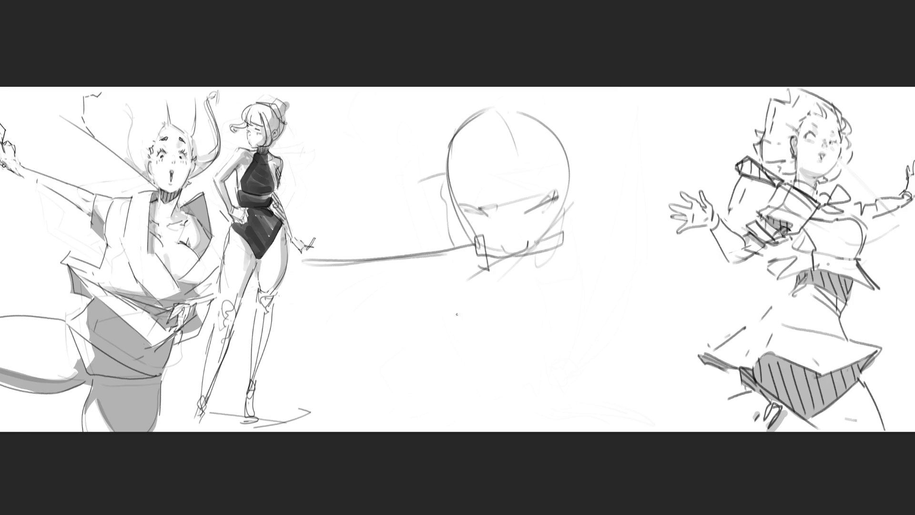
Step: Add the brow curve and three long sweeping curves across the figure
{"action": "mouse_move", "coordinate": [459, 205]}
{"action": "left_mouse_down"}
{"action": "mouse_move", "coordinate": [567, 164]}
{"action": "mouse_move", "coordinate": [565, 128]}
{"action": "mouse_move", "coordinate": [472, 101]}
{"action": "left_mouse_up"}
{"action": "mouse_move", "coordinate": [438, 123]}
{"action": "left_mouse_down"}
{"action": "mouse_move", "coordinate": [443, 174]}
{"action": "mouse_move", "coordinate": [386, 114]}
{"action": "mouse_move", "coordinate": [433, 143]}
{"action": "mouse_move", "coordinate": [411, 157]}
{"action": "left_mouse_up"}
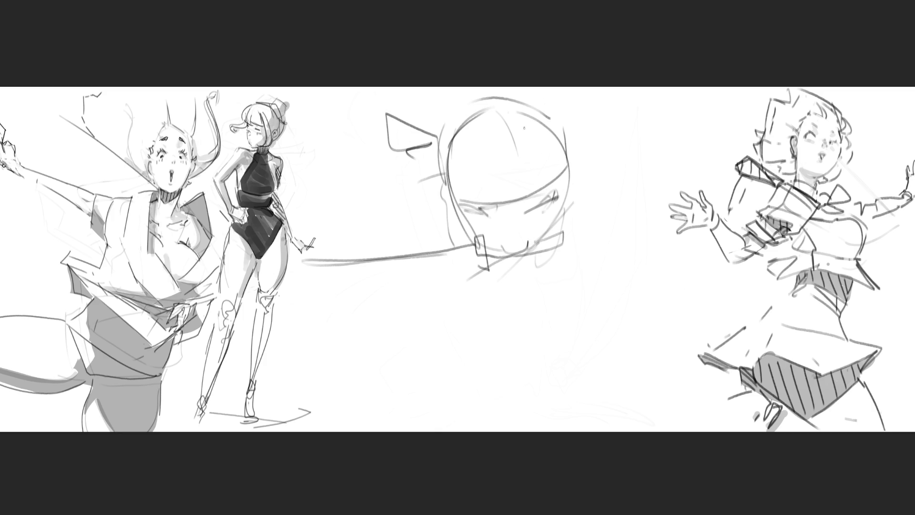
{"action": "mouse_move", "coordinate": [393, 195]}
{"action": "left_mouse_down"}
{"action": "mouse_move", "coordinate": [326, 369]}
{"action": "mouse_move", "coordinate": [321, 395]}
{"action": "mouse_move", "coordinate": [345, 406]}
{"action": "mouse_move", "coordinate": [355, 388]}
{"action": "mouse_move", "coordinate": [675, 185]}
{"action": "left_mouse_up"}
{"action": "mouse_move", "coordinate": [437, 383]}
{"action": "left_mouse_down"}
{"action": "mouse_move", "coordinate": [358, 404]}
{"action": "mouse_move", "coordinate": [399, 415]}
{"action": "mouse_move", "coordinate": [557, 363]}
{"action": "mouse_move", "coordinate": [700, 249]}
{"action": "left_mouse_up"}
{"action": "left_click_drag", "start_coordinate": [585, 384], "coordinate": [379, 430]}
{"action": "mouse_move", "coordinate": [459, 249]}
{"action": "left_mouse_down"}
{"action": "mouse_move", "coordinate": [325, 252]}
{"action": "mouse_move", "coordinate": [440, 274]}
{"action": "mouse_move", "coordinate": [472, 268]}
{"action": "left_mouse_up"}
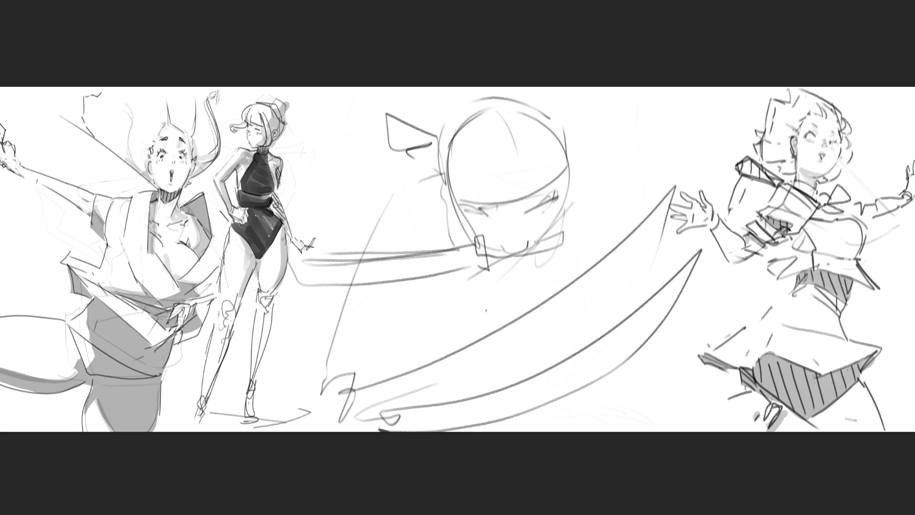
Step: Add a small mouth and a pointed ear, redrawing the jaw line beneath it
{"action": "left_click_drag", "start_coordinate": [503, 238], "coordinate": [517, 233]}
{"action": "mouse_move", "coordinate": [574, 181]}
{"action": "left_mouse_down"}
{"action": "mouse_move", "coordinate": [590, 157]}
{"action": "mouse_move", "coordinate": [566, 207]}
{"action": "mouse_move", "coordinate": [591, 222]}
{"action": "mouse_move", "coordinate": [549, 295]}
{"action": "left_mouse_up"}
{"action": "left_click_drag", "start_coordinate": [574, 232], "coordinate": [583, 239]}
{"action": "key", "text": "ctrl+z"}
{"action": "key", "text": "ctrl+z"}
{"action": "left_click_drag", "start_coordinate": [577, 203], "coordinate": [583, 272]}
Step: Redraw the head outline with chin, jaw, cheek and ear lines
{"action": "left_click_drag", "start_coordinate": [429, 366], "coordinate": [480, 312]}
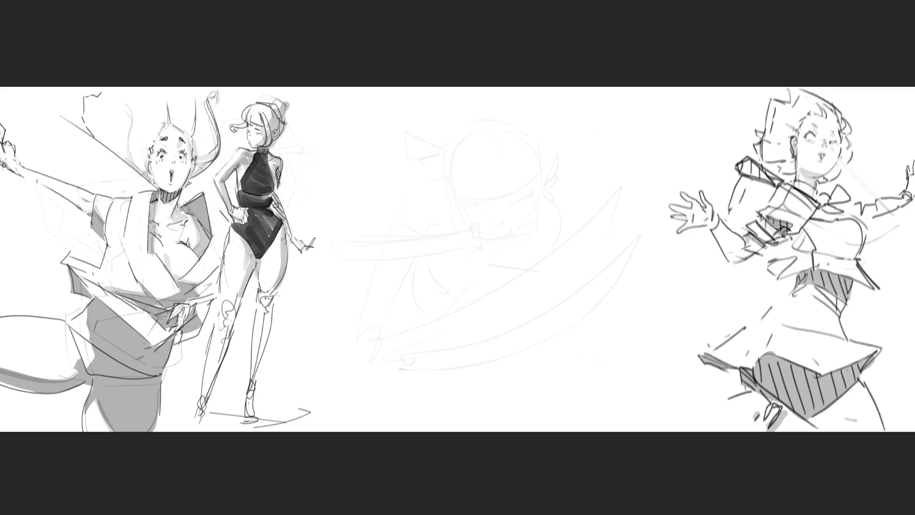
{"action": "left_click_drag", "start_coordinate": [441, 134], "coordinate": [455, 220]}
{"action": "mouse_move", "coordinate": [439, 159]}
{"action": "left_mouse_down"}
{"action": "mouse_move", "coordinate": [480, 111]}
{"action": "mouse_move", "coordinate": [527, 187]}
{"action": "left_mouse_up"}
{"action": "mouse_move", "coordinate": [453, 222]}
{"action": "left_mouse_down"}
{"action": "mouse_move", "coordinate": [482, 256]}
{"action": "mouse_move", "coordinate": [538, 217]}
{"action": "left_mouse_up"}
{"action": "mouse_move", "coordinate": [531, 163]}
{"action": "left_mouse_down"}
{"action": "mouse_move", "coordinate": [557, 139]}
{"action": "mouse_move", "coordinate": [544, 185]}
{"action": "mouse_move", "coordinate": [558, 222]}
{"action": "left_mouse_up"}
Step: Hang a box-shaped earring under the ear with a leaf-shaped bow beside it
{"action": "left_click_drag", "start_coordinate": [549, 187], "coordinate": [557, 209]}
{"action": "left_click_drag", "start_coordinate": [556, 225], "coordinate": [568, 218]}
{"action": "left_click_drag", "start_coordinate": [552, 188], "coordinate": [584, 205]}
{"action": "mouse_move", "coordinate": [565, 174]}
{"action": "left_mouse_down"}
{"action": "mouse_move", "coordinate": [594, 163]}
{"action": "mouse_move", "coordinate": [569, 172]}
{"action": "mouse_move", "coordinate": [555, 148]}
{"action": "mouse_move", "coordinate": [559, 178]}
{"action": "mouse_move", "coordinate": [549, 166]}
{"action": "left_mouse_up"}
Step: Draw a closed, hatched eye with a line running down the face below it
{"action": "left_click_drag", "start_coordinate": [459, 175], "coordinate": [483, 174]}
{"action": "mouse_move", "coordinate": [466, 172]}
{"action": "left_mouse_down"}
{"action": "mouse_move", "coordinate": [462, 184]}
{"action": "mouse_move", "coordinate": [477, 172]}
{"action": "mouse_move", "coordinate": [465, 170]}
{"action": "left_mouse_up"}
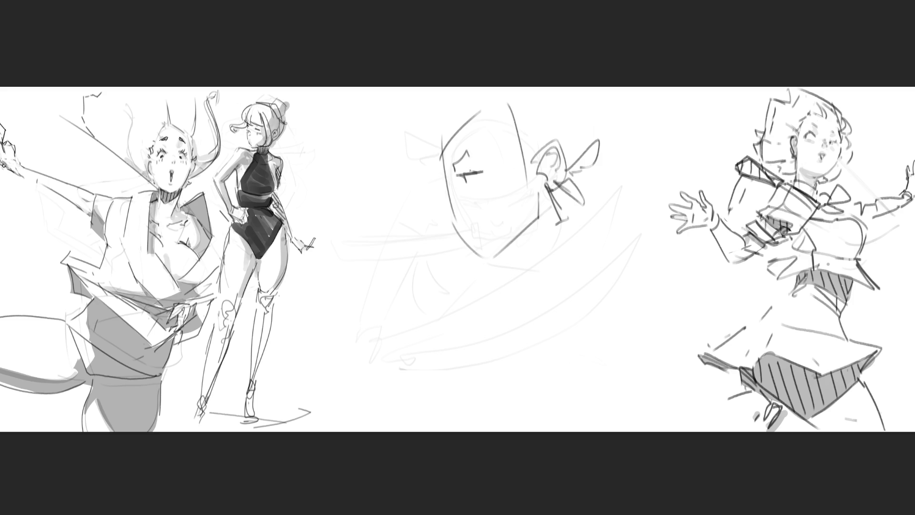
{"action": "mouse_move", "coordinate": [455, 173]}
{"action": "left_mouse_down"}
{"action": "mouse_move", "coordinate": [472, 159]}
{"action": "mouse_move", "coordinate": [447, 209]}
{"action": "mouse_move", "coordinate": [448, 223]}
{"action": "mouse_move", "coordinate": [465, 223]}
{"action": "left_mouse_up"}
{"action": "left_click_drag", "start_coordinate": [478, 180], "coordinate": [469, 189]}
{"action": "mouse_move", "coordinate": [463, 192]}
{"action": "left_mouse_down"}
{"action": "mouse_move", "coordinate": [463, 242]}
{"action": "mouse_move", "coordinate": [490, 241]}
{"action": "mouse_move", "coordinate": [470, 268]}
{"action": "mouse_move", "coordinate": [461, 236]}
{"action": "mouse_move", "coordinate": [485, 223]}
{"action": "mouse_move", "coordinate": [469, 241]}
{"action": "mouse_move", "coordinate": [481, 220]}
{"action": "mouse_move", "coordinate": [476, 243]}
{"action": "mouse_move", "coordinate": [495, 224]}
{"action": "left_mouse_up"}
Step: Sketch the teeth, jawline, cheek and forehead lines, and a long neck line to the ear
{"action": "mouse_move", "coordinate": [455, 257]}
{"action": "left_mouse_down"}
{"action": "mouse_move", "coordinate": [503, 220]}
{"action": "mouse_move", "coordinate": [477, 271]}
{"action": "mouse_move", "coordinate": [540, 230]}
{"action": "left_mouse_up"}
{"action": "left_click_drag", "start_coordinate": [481, 276], "coordinate": [530, 237]}
{"action": "left_click_drag", "start_coordinate": [539, 195], "coordinate": [540, 230]}
{"action": "left_click_drag", "start_coordinate": [503, 180], "coordinate": [496, 200]}
{"action": "left_click_drag", "start_coordinate": [536, 171], "coordinate": [530, 183]}
{"action": "mouse_move", "coordinate": [444, 169]}
{"action": "left_mouse_down"}
{"action": "mouse_move", "coordinate": [434, 128]}
{"action": "mouse_move", "coordinate": [459, 99]}
{"action": "mouse_move", "coordinate": [475, 135]}
{"action": "left_mouse_up"}
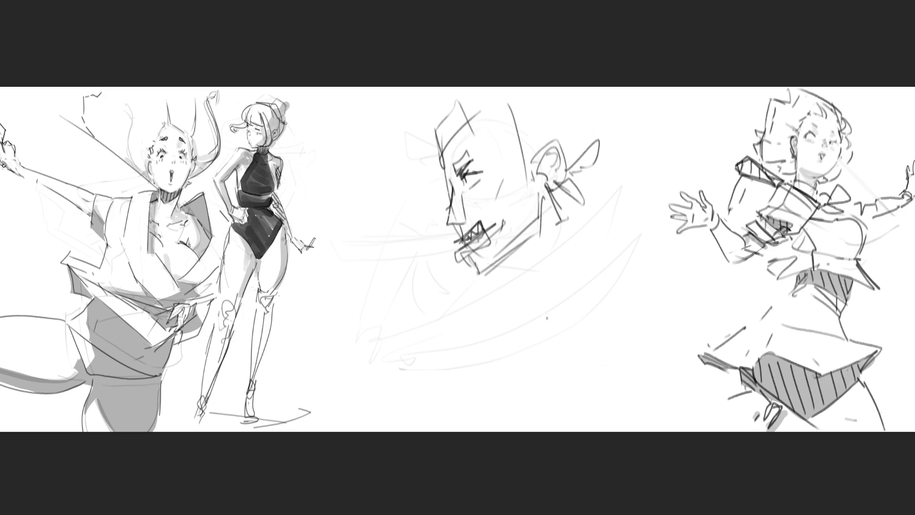
{"action": "mouse_move", "coordinate": [485, 267]}
{"action": "left_mouse_down"}
{"action": "mouse_move", "coordinate": [586, 193]}
{"action": "mouse_move", "coordinate": [583, 238]}
{"action": "mouse_move", "coordinate": [539, 259]}
{"action": "mouse_move", "coordinate": [585, 208]}
{"action": "left_mouse_up"}
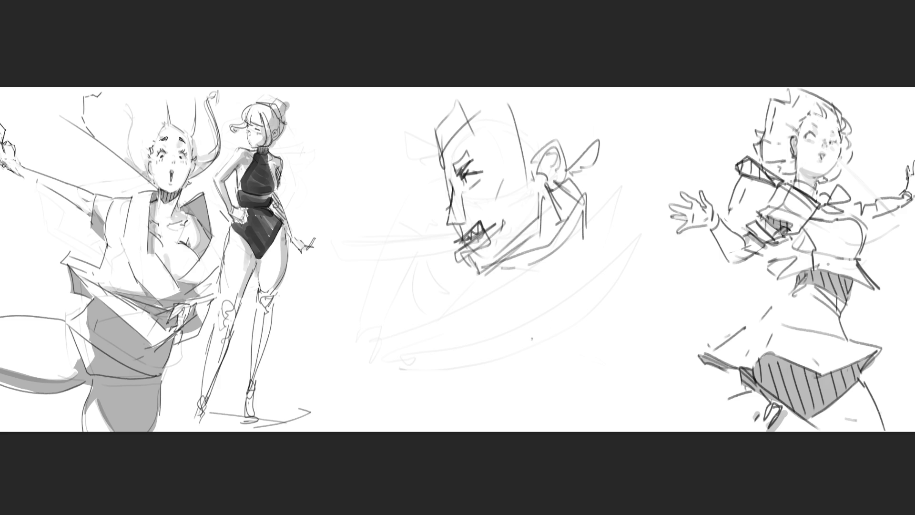
{"action": "left_click_drag", "start_coordinate": [475, 362], "coordinate": [590, 223]}
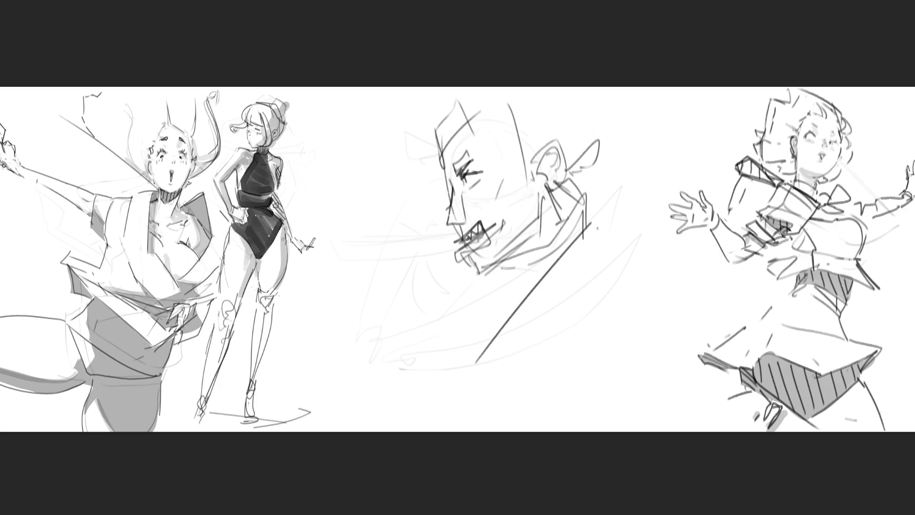
Step: Darken the eye, the nose's left edge and the jaw and mouth edge, undoing stray eye strokes
{"action": "left_click_drag", "start_coordinate": [462, 176], "coordinate": [460, 182]}
{"action": "left_click_drag", "start_coordinate": [469, 166], "coordinate": [460, 182]}
{"action": "mouse_move", "coordinate": [482, 166]}
{"action": "left_mouse_down"}
{"action": "mouse_move", "coordinate": [479, 182]}
{"action": "mouse_move", "coordinate": [460, 155]}
{"action": "mouse_move", "coordinate": [474, 148]}
{"action": "left_mouse_up"}
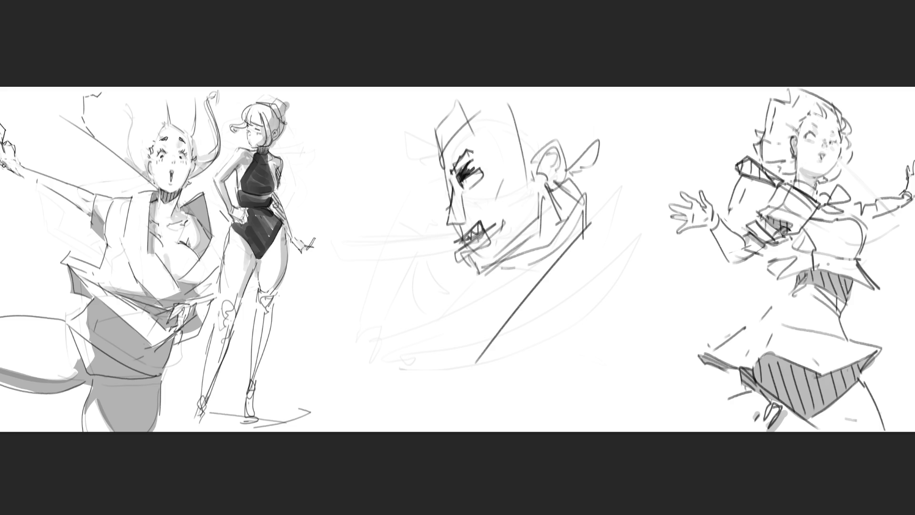
{"action": "key", "text": "ctrl+z"}
{"action": "left_click_drag", "start_coordinate": [448, 178], "coordinate": [471, 148]}
{"action": "key", "text": "ctrl+z"}
{"action": "key", "text": "ctrl+z"}
{"action": "mouse_move", "coordinate": [452, 189]}
{"action": "left_mouse_down"}
{"action": "mouse_move", "coordinate": [444, 229]}
{"action": "mouse_move", "coordinate": [471, 223]}
{"action": "mouse_move", "coordinate": [464, 227]}
{"action": "mouse_move", "coordinate": [490, 174]}
{"action": "left_mouse_up"}
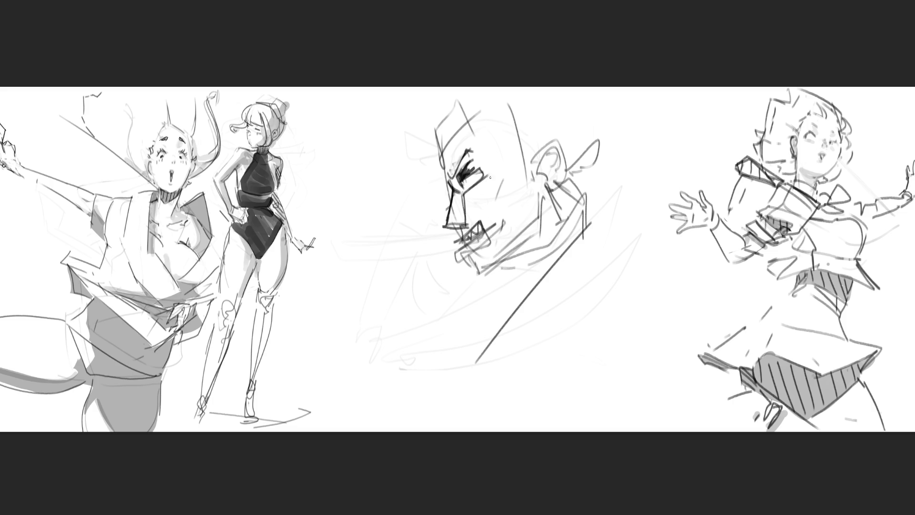
{"action": "left_click_drag", "start_coordinate": [458, 228], "coordinate": [470, 260]}
Step: Erase the old middle face strokes down to light grey
{"action": "key", "text": "e"}
{"action": "mouse_move", "coordinate": [408, 92]}
{"action": "left_mouse_down"}
{"action": "mouse_move", "coordinate": [493, 157]}
{"action": "mouse_move", "coordinate": [561, 179]}
{"action": "mouse_move", "coordinate": [548, 153]}
{"action": "left_mouse_up"}
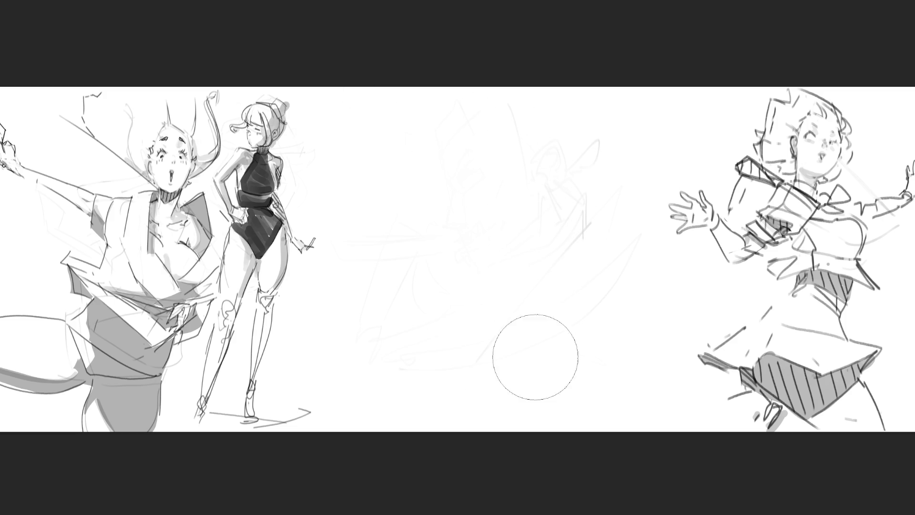
{"action": "key", "text": "e"}
Step: Sketch a new rounded head with a pointed ear and closed eyes
{"action": "mouse_move", "coordinate": [442, 128]}
{"action": "left_mouse_down"}
{"action": "mouse_move", "coordinate": [464, 107]}
{"action": "mouse_move", "coordinate": [476, 156]}
{"action": "mouse_move", "coordinate": [444, 160]}
{"action": "left_mouse_up"}
{"action": "mouse_move", "coordinate": [450, 167]}
{"action": "left_mouse_down"}
{"action": "mouse_move", "coordinate": [471, 169]}
{"action": "mouse_move", "coordinate": [452, 172]}
{"action": "left_mouse_up"}
{"action": "left_click_drag", "start_coordinate": [446, 139], "coordinate": [460, 126]}
{"action": "left_click_drag", "start_coordinate": [481, 130], "coordinate": [481, 142]}
{"action": "mouse_move", "coordinate": [447, 104]}
{"action": "left_mouse_down"}
{"action": "mouse_move", "coordinate": [446, 122]}
{"action": "mouse_move", "coordinate": [446, 109]}
{"action": "left_mouse_up"}
{"action": "mouse_move", "coordinate": [444, 111]}
{"action": "left_mouse_down"}
{"action": "mouse_move", "coordinate": [481, 114]}
{"action": "mouse_move", "coordinate": [484, 151]}
{"action": "left_mouse_up"}
{"action": "mouse_move", "coordinate": [479, 154]}
{"action": "left_mouse_down"}
{"action": "mouse_move", "coordinate": [489, 148]}
{"action": "mouse_move", "coordinate": [493, 162]}
{"action": "mouse_move", "coordinate": [467, 149]}
{"action": "mouse_move", "coordinate": [472, 179]}
{"action": "mouse_move", "coordinate": [491, 178]}
{"action": "mouse_move", "coordinate": [453, 142]}
{"action": "left_mouse_up"}
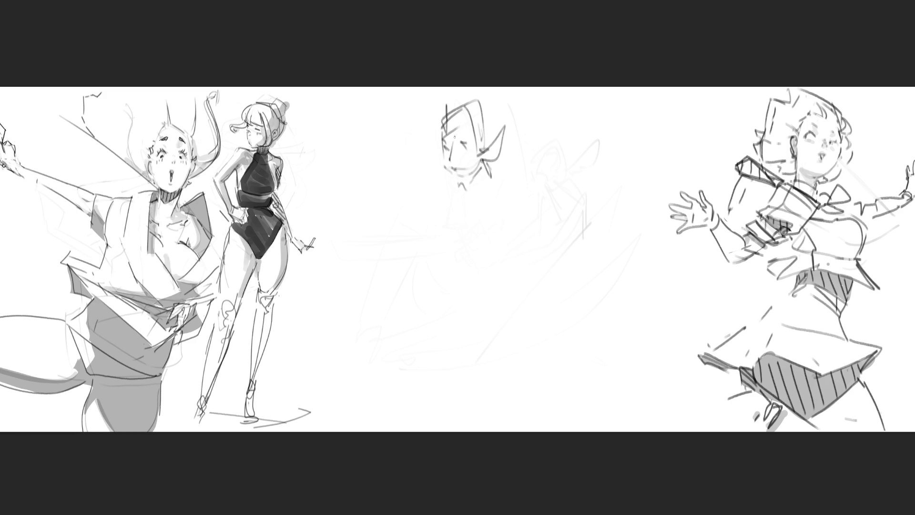
Step: Draw the chin, neck and collar lines extending down to the left
{"action": "mouse_move", "coordinate": [460, 182]}
{"action": "left_mouse_down"}
{"action": "mouse_move", "coordinate": [453, 190]}
{"action": "mouse_move", "coordinate": [473, 187]}
{"action": "left_mouse_up"}
{"action": "left_click_drag", "start_coordinate": [483, 169], "coordinate": [462, 210]}
{"action": "left_click_drag", "start_coordinate": [450, 157], "coordinate": [443, 176]}
{"action": "mouse_move", "coordinate": [450, 180]}
{"action": "left_mouse_down"}
{"action": "mouse_move", "coordinate": [474, 175]}
{"action": "mouse_move", "coordinate": [476, 183]}
{"action": "left_mouse_up"}
{"action": "left_click_drag", "start_coordinate": [462, 190], "coordinate": [456, 201]}
{"action": "mouse_move", "coordinate": [486, 153]}
{"action": "left_mouse_down"}
{"action": "mouse_move", "coordinate": [481, 196]}
{"action": "mouse_move", "coordinate": [448, 203]}
{"action": "left_mouse_up"}
{"action": "mouse_move", "coordinate": [459, 182]}
{"action": "left_mouse_down"}
{"action": "mouse_move", "coordinate": [449, 204]}
{"action": "mouse_move", "coordinate": [433, 193]}
{"action": "left_mouse_up"}
{"action": "left_click_drag", "start_coordinate": [433, 193], "coordinate": [438, 231]}
{"action": "left_click_drag", "start_coordinate": [437, 231], "coordinate": [450, 224]}
{"action": "left_click_drag", "start_coordinate": [486, 196], "coordinate": [450, 226]}
{"action": "left_click_drag", "start_coordinate": [484, 180], "coordinate": [487, 236]}
Step: Sketch the torso sides and bottom edge with a diagonal across it and a V below
{"action": "mouse_move", "coordinate": [439, 178]}
{"action": "left_mouse_down"}
{"action": "mouse_move", "coordinate": [430, 175]}
{"action": "mouse_move", "coordinate": [430, 252]}
{"action": "left_mouse_up"}
{"action": "mouse_move", "coordinate": [468, 199]}
{"action": "left_mouse_down"}
{"action": "mouse_move", "coordinate": [427, 247]}
{"action": "mouse_move", "coordinate": [470, 200]}
{"action": "left_mouse_up"}
{"action": "mouse_move", "coordinate": [489, 176]}
{"action": "left_mouse_down"}
{"action": "mouse_move", "coordinate": [495, 275]}
{"action": "mouse_move", "coordinate": [430, 281]}
{"action": "left_mouse_up"}
{"action": "mouse_move", "coordinate": [432, 281]}
{"action": "left_mouse_down"}
{"action": "mouse_move", "coordinate": [453, 293]}
{"action": "mouse_move", "coordinate": [447, 315]}
{"action": "left_mouse_up"}
{"action": "mouse_move", "coordinate": [420, 254]}
{"action": "left_mouse_down"}
{"action": "mouse_move", "coordinate": [438, 295]}
{"action": "mouse_move", "coordinate": [496, 289]}
{"action": "mouse_move", "coordinate": [524, 348]}
{"action": "mouse_move", "coordinate": [479, 365]}
{"action": "mouse_move", "coordinate": [493, 362]}
{"action": "left_mouse_up"}
Step: Add both raised arms, with a hand loop at left and a hand atop the right arm
{"action": "mouse_move", "coordinate": [435, 200]}
{"action": "left_mouse_down"}
{"action": "mouse_move", "coordinate": [380, 231]}
{"action": "mouse_move", "coordinate": [401, 289]}
{"action": "left_mouse_up"}
{"action": "mouse_move", "coordinate": [493, 181]}
{"action": "left_mouse_down"}
{"action": "mouse_move", "coordinate": [543, 205]}
{"action": "mouse_move", "coordinate": [516, 275]}
{"action": "left_mouse_up"}
{"action": "mouse_move", "coordinate": [543, 208]}
{"action": "left_mouse_down"}
{"action": "mouse_move", "coordinate": [572, 202]}
{"action": "mouse_move", "coordinate": [558, 276]}
{"action": "left_mouse_up"}
{"action": "mouse_move", "coordinate": [516, 189]}
{"action": "left_mouse_down"}
{"action": "mouse_move", "coordinate": [553, 152]}
{"action": "mouse_move", "coordinate": [523, 235]}
{"action": "left_mouse_up"}
{"action": "left_click_drag", "start_coordinate": [415, 165], "coordinate": [374, 224]}
{"action": "mouse_move", "coordinate": [427, 181]}
{"action": "left_mouse_down"}
{"action": "mouse_move", "coordinate": [415, 244]}
{"action": "mouse_move", "coordinate": [440, 241]}
{"action": "left_mouse_up"}
{"action": "left_click_drag", "start_coordinate": [541, 139], "coordinate": [543, 154]}
Step: Outline the hips, lower body and legs, with a zigzag base and ground line
{"action": "mouse_move", "coordinate": [425, 161]}
{"action": "left_mouse_down"}
{"action": "mouse_move", "coordinate": [407, 173]}
{"action": "mouse_move", "coordinate": [427, 152]}
{"action": "mouse_move", "coordinate": [444, 255]}
{"action": "mouse_move", "coordinate": [431, 291]}
{"action": "left_mouse_up"}
{"action": "left_click_drag", "start_coordinate": [439, 231], "coordinate": [424, 296]}
{"action": "left_click_drag", "start_coordinate": [490, 190], "coordinate": [513, 281]}
{"action": "left_click_drag", "start_coordinate": [444, 318], "coordinate": [520, 291]}
{"action": "left_click_drag", "start_coordinate": [520, 291], "coordinate": [526, 376]}
{"action": "mouse_move", "coordinate": [414, 296]}
{"action": "left_mouse_down"}
{"action": "mouse_move", "coordinate": [397, 310]}
{"action": "mouse_move", "coordinate": [457, 366]}
{"action": "left_mouse_up"}
{"action": "left_click_drag", "start_coordinate": [522, 269], "coordinate": [550, 353]}
{"action": "mouse_move", "coordinate": [524, 367]}
{"action": "left_mouse_down"}
{"action": "mouse_move", "coordinate": [479, 389]}
{"action": "mouse_move", "coordinate": [551, 384]}
{"action": "left_mouse_up"}
{"action": "left_click_drag", "start_coordinate": [442, 399], "coordinate": [580, 398]}
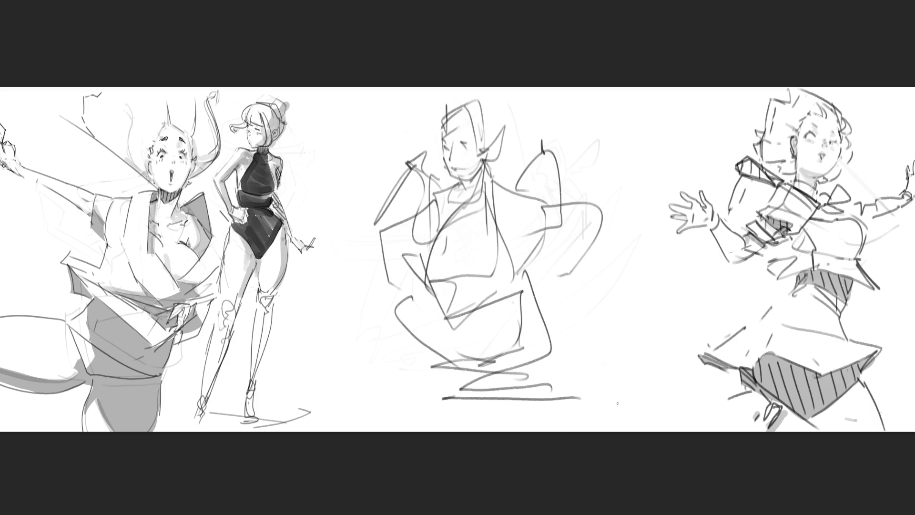
Step: Erase the rough middle figure to light grey and ink its head outline, jaw and eye
{"action": "key", "text": "e"}
{"action": "mouse_move", "coordinate": [557, 152]}
{"action": "left_mouse_down"}
{"action": "mouse_move", "coordinate": [419, 122]}
{"action": "mouse_move", "coordinate": [477, 239]}
{"action": "mouse_move", "coordinate": [430, 97]}
{"action": "mouse_move", "coordinate": [476, 333]}
{"action": "mouse_move", "coordinate": [445, 92]}
{"action": "left_mouse_up"}
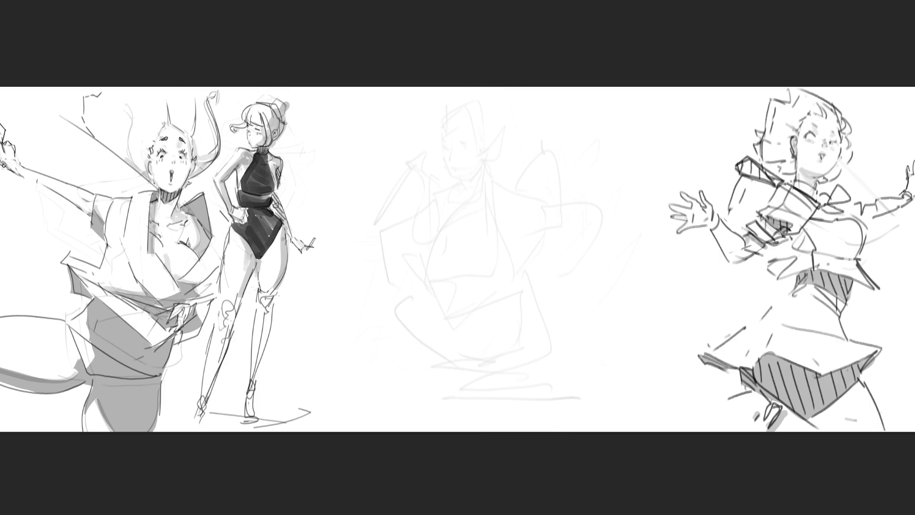
{"action": "mouse_move", "coordinate": [444, 139]}
{"action": "left_mouse_down"}
{"action": "mouse_move", "coordinate": [454, 172]}
{"action": "mouse_move", "coordinate": [462, 119]}
{"action": "mouse_move", "coordinate": [497, 152]}
{"action": "mouse_move", "coordinate": [462, 186]}
{"action": "mouse_move", "coordinate": [476, 192]}
{"action": "left_mouse_up"}
{"action": "left_click_drag", "start_coordinate": [506, 149], "coordinate": [496, 199]}
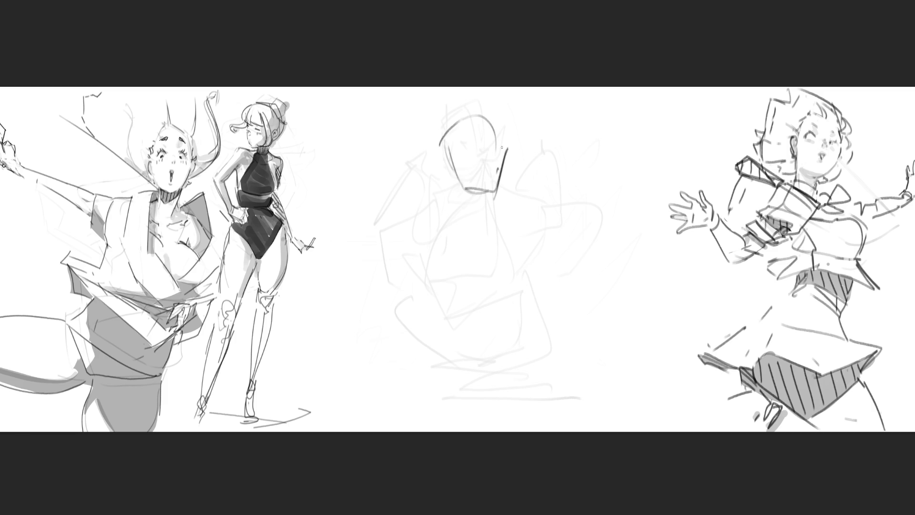
{"action": "mouse_move", "coordinate": [467, 166]}
{"action": "left_mouse_down"}
{"action": "mouse_move", "coordinate": [503, 150]}
{"action": "mouse_move", "coordinate": [485, 148]}
{"action": "mouse_move", "coordinate": [499, 166]}
{"action": "mouse_move", "coordinate": [462, 184]}
{"action": "mouse_move", "coordinate": [450, 171]}
{"action": "mouse_move", "coordinate": [478, 217]}
{"action": "mouse_move", "coordinate": [489, 209]}
{"action": "left_mouse_up"}
Step: Add the neck line, head-top contour, closed eyes and cheek and jaw lines
{"action": "mouse_move", "coordinate": [506, 157]}
{"action": "left_mouse_down"}
{"action": "mouse_move", "coordinate": [501, 189]}
{"action": "mouse_move", "coordinate": [471, 192]}
{"action": "left_mouse_up"}
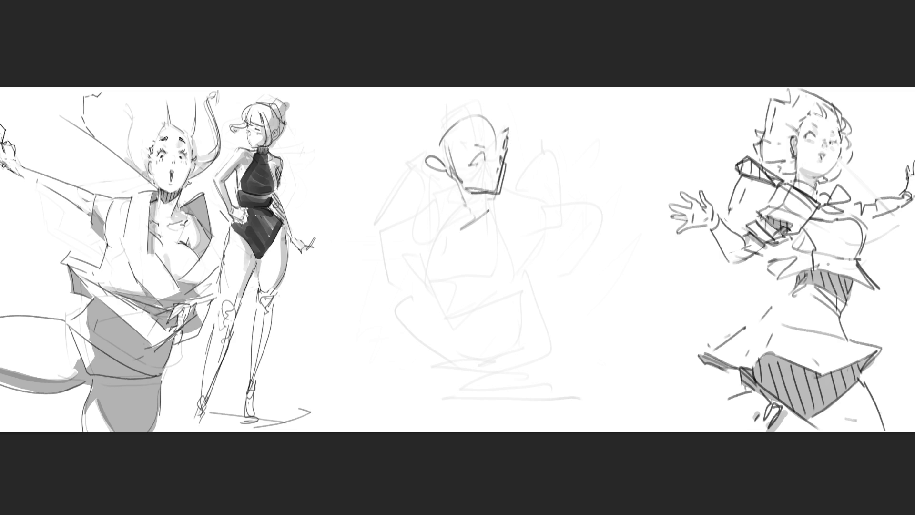
{"action": "mouse_move", "coordinate": [474, 109]}
{"action": "left_mouse_down"}
{"action": "mouse_move", "coordinate": [442, 138]}
{"action": "mouse_move", "coordinate": [496, 99]}
{"action": "mouse_move", "coordinate": [463, 141]}
{"action": "left_mouse_up"}
{"action": "left_click_drag", "start_coordinate": [446, 158], "coordinate": [455, 187]}
{"action": "left_click_drag", "start_coordinate": [510, 99], "coordinate": [506, 120]}
{"action": "left_click_drag", "start_coordinate": [487, 161], "coordinate": [510, 153]}
{"action": "mouse_move", "coordinate": [513, 152]}
{"action": "left_mouse_down"}
{"action": "mouse_move", "coordinate": [502, 181]}
{"action": "mouse_move", "coordinate": [472, 207]}
{"action": "left_mouse_up"}
{"action": "left_click_drag", "start_coordinate": [473, 204], "coordinate": [447, 203]}
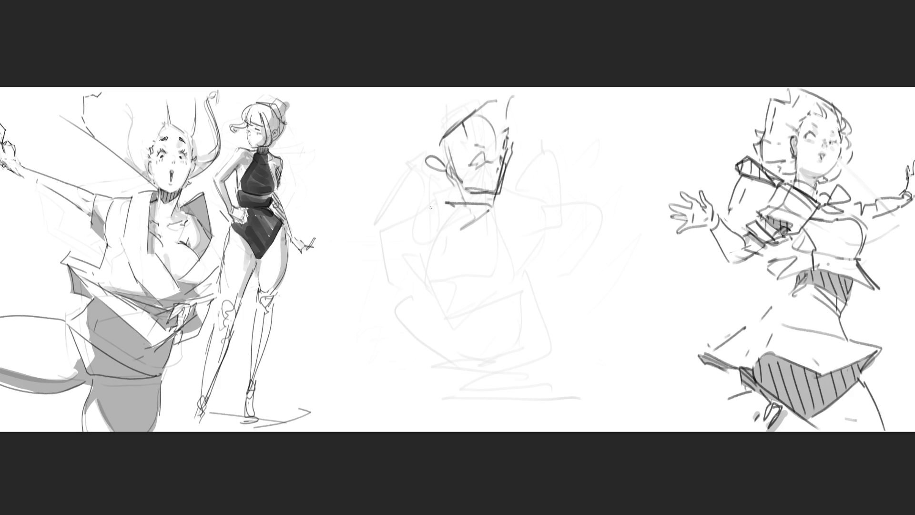
{"action": "left_click_drag", "start_coordinate": [432, 167], "coordinate": [469, 244]}
Step: Draw the neck, diagonal shoulder, long arm lines and a fan shape off the staff tip
{"action": "mouse_move", "coordinate": [509, 195]}
{"action": "left_mouse_down"}
{"action": "mouse_move", "coordinate": [506, 216]}
{"action": "mouse_move", "coordinate": [475, 238]}
{"action": "left_mouse_up"}
{"action": "left_click_drag", "start_coordinate": [521, 198], "coordinate": [517, 186]}
{"action": "mouse_move", "coordinate": [421, 171]}
{"action": "left_mouse_down"}
{"action": "mouse_move", "coordinate": [413, 161]}
{"action": "mouse_move", "coordinate": [369, 222]}
{"action": "left_mouse_up"}
{"action": "mouse_move", "coordinate": [428, 193]}
{"action": "left_mouse_down"}
{"action": "mouse_move", "coordinate": [390, 206]}
{"action": "mouse_move", "coordinate": [405, 269]}
{"action": "mouse_move", "coordinate": [462, 241]}
{"action": "mouse_move", "coordinate": [450, 267]}
{"action": "mouse_move", "coordinate": [387, 210]}
{"action": "mouse_move", "coordinate": [456, 260]}
{"action": "mouse_move", "coordinate": [534, 223]}
{"action": "left_mouse_up"}
{"action": "mouse_move", "coordinate": [433, 252]}
{"action": "left_mouse_down"}
{"action": "mouse_move", "coordinate": [419, 294]}
{"action": "mouse_move", "coordinate": [516, 283]}
{"action": "mouse_move", "coordinate": [473, 342]}
{"action": "mouse_move", "coordinate": [549, 213]}
{"action": "mouse_move", "coordinate": [657, 151]}
{"action": "mouse_move", "coordinate": [619, 187]}
{"action": "mouse_move", "coordinate": [633, 172]}
{"action": "mouse_move", "coordinate": [619, 281]}
{"action": "mouse_move", "coordinate": [581, 200]}
{"action": "left_mouse_up"}
{"action": "mouse_move", "coordinate": [555, 179]}
{"action": "left_mouse_down"}
{"action": "mouse_move", "coordinate": [536, 171]}
{"action": "mouse_move", "coordinate": [581, 227]}
{"action": "mouse_move", "coordinate": [577, 255]}
{"action": "mouse_move", "coordinate": [484, 347]}
{"action": "left_mouse_up"}
Step: Sketch the middle figure's lower leg contours down to the feet with a lens-shaped base line
{"action": "left_click_drag", "start_coordinate": [551, 278], "coordinate": [567, 365]}
{"action": "left_click_drag", "start_coordinate": [399, 299], "coordinate": [455, 381]}
{"action": "left_click_drag", "start_coordinate": [444, 344], "coordinate": [470, 392]}
{"action": "left_click_drag", "start_coordinate": [505, 321], "coordinate": [519, 371]}
{"action": "left_click_drag", "start_coordinate": [539, 300], "coordinate": [552, 354]}
{"action": "mouse_move", "coordinate": [555, 358]}
{"action": "left_mouse_down"}
{"action": "mouse_move", "coordinate": [476, 380]}
{"action": "mouse_move", "coordinate": [555, 378]}
{"action": "left_mouse_up"}
{"action": "left_click_drag", "start_coordinate": [560, 357], "coordinate": [572, 396]}
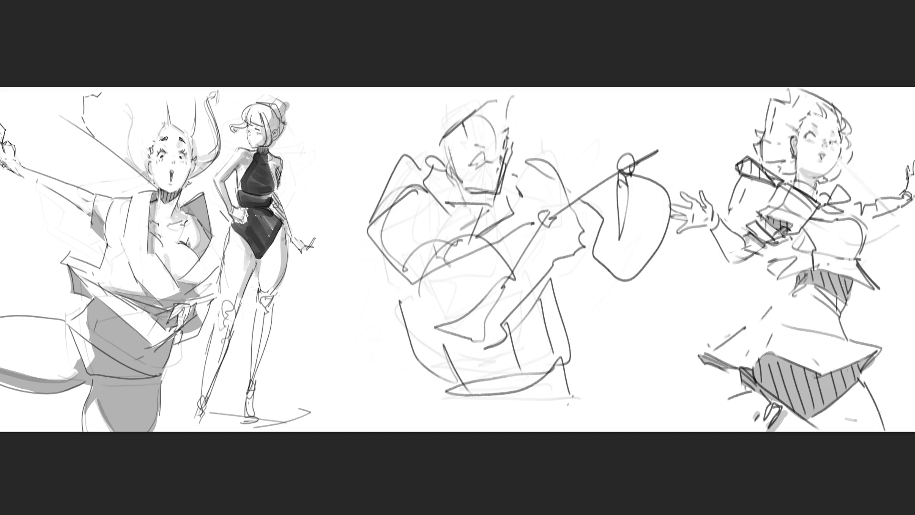
Step: Add a zigzag at the upper left, marks along the top edge, and head and shoulder strokes
{"action": "left_click_drag", "start_coordinate": [397, 102], "coordinate": [407, 138]}
{"action": "mouse_move", "coordinate": [400, 89]}
{"action": "left_mouse_down"}
{"action": "mouse_move", "coordinate": [404, 105]}
{"action": "mouse_move", "coordinate": [447, 86]}
{"action": "mouse_move", "coordinate": [500, 95]}
{"action": "left_mouse_up"}
{"action": "left_click_drag", "start_coordinate": [517, 157], "coordinate": [471, 201]}
{"action": "mouse_move", "coordinate": [524, 158]}
{"action": "left_mouse_down"}
{"action": "mouse_move", "coordinate": [491, 185]}
{"action": "mouse_move", "coordinate": [517, 160]}
{"action": "mouse_move", "coordinate": [519, 175]}
{"action": "left_mouse_up"}
{"action": "mouse_move", "coordinate": [526, 172]}
{"action": "left_mouse_down"}
{"action": "mouse_move", "coordinate": [506, 183]}
{"action": "mouse_move", "coordinate": [566, 125]}
{"action": "mouse_move", "coordinate": [625, 87]}
{"action": "left_mouse_up"}
Step: Draw a sword blade with a hilt and a long sweeping ground curve
{"action": "mouse_move", "coordinate": [579, 332]}
{"action": "left_mouse_down"}
{"action": "mouse_move", "coordinate": [683, 281]}
{"action": "mouse_move", "coordinate": [575, 334]}
{"action": "mouse_move", "coordinate": [591, 367]}
{"action": "mouse_move", "coordinate": [542, 382]}
{"action": "left_mouse_up"}
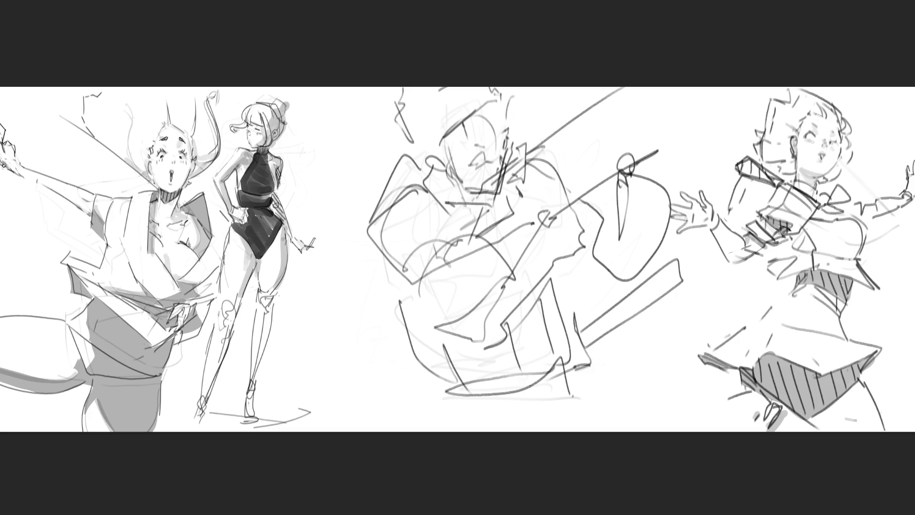
{"action": "left_click_drag", "start_coordinate": [408, 388], "coordinate": [568, 402]}
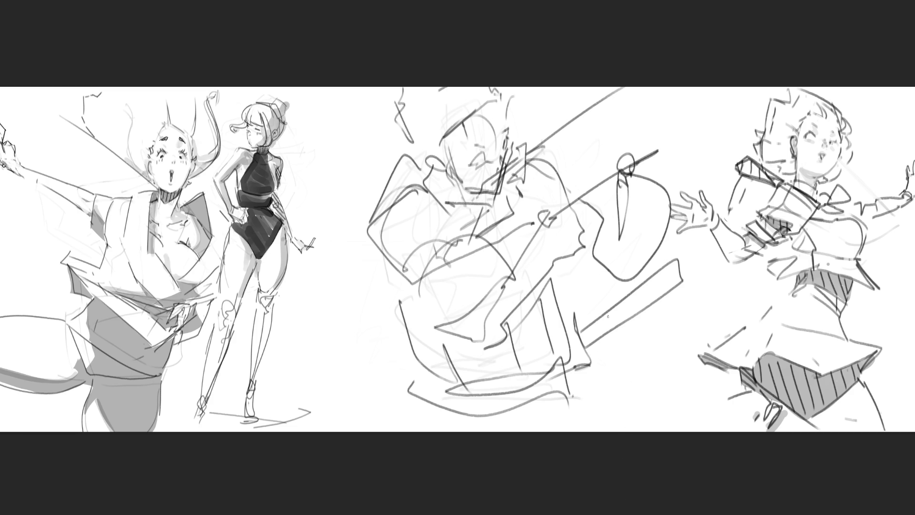
{"action": "key", "text": "ctrl+t"}
Step: Skew and stretch the middle sketch upward with Free Transform and apply it
{"action": "left_click_drag", "start_coordinate": [682, 87], "coordinate": [734, 96]}
{"action": "mouse_move", "coordinate": [532, 91]}
{"action": "left_mouse_down"}
{"action": "mouse_move", "coordinate": [542, 75]}
{"action": "mouse_move", "coordinate": [532, 79]}
{"action": "left_mouse_up"}
{"action": "left_click_drag", "start_coordinate": [527, 122], "coordinate": [524, 122]}
{"action": "left_click_drag", "start_coordinate": [729, 85], "coordinate": [709, 96]}
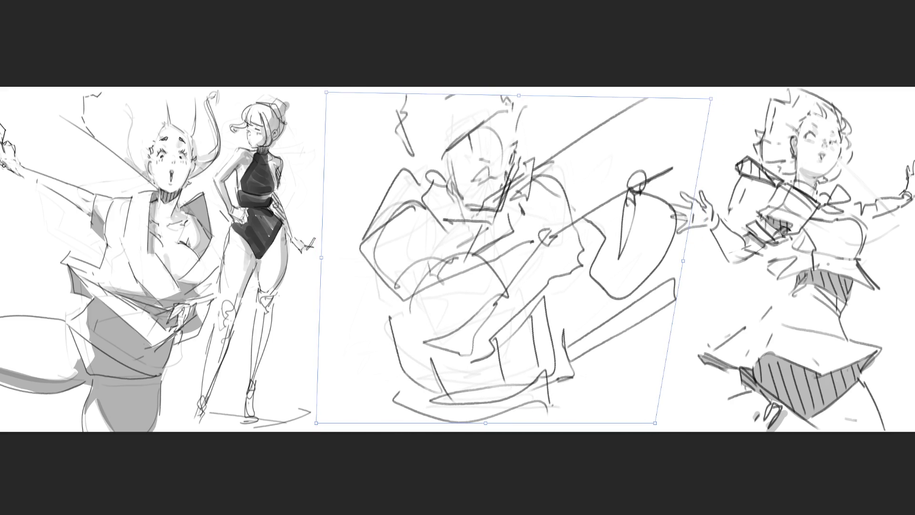
{"action": "key", "text": "Return"}
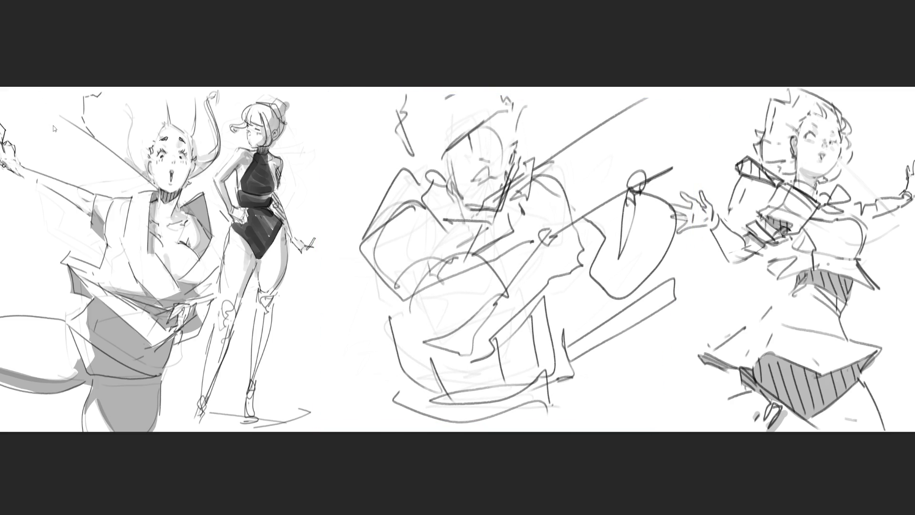
Step: Flip the middle sketch horizontally and erase it to faint grey guide lines
{"action": "key", "text": "h"}
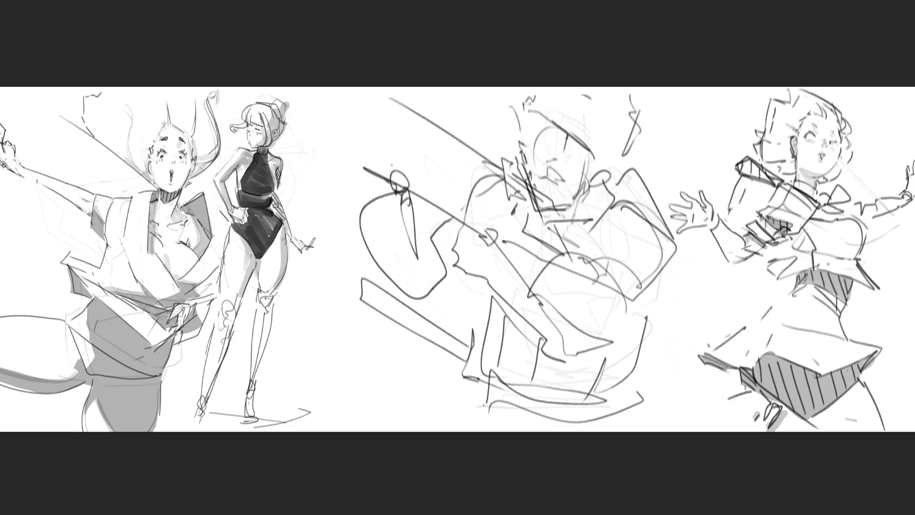
{"action": "key", "text": "e"}
{"action": "mouse_move", "coordinate": [638, 115]}
{"action": "left_mouse_down"}
{"action": "mouse_move", "coordinate": [398, 152]}
{"action": "mouse_move", "coordinate": [433, 249]}
{"action": "mouse_move", "coordinate": [477, 215]}
{"action": "mouse_move", "coordinate": [679, 203]}
{"action": "mouse_move", "coordinate": [496, 294]}
{"action": "mouse_move", "coordinate": [474, 367]}
{"action": "left_mouse_up"}
{"action": "key", "text": "b"}
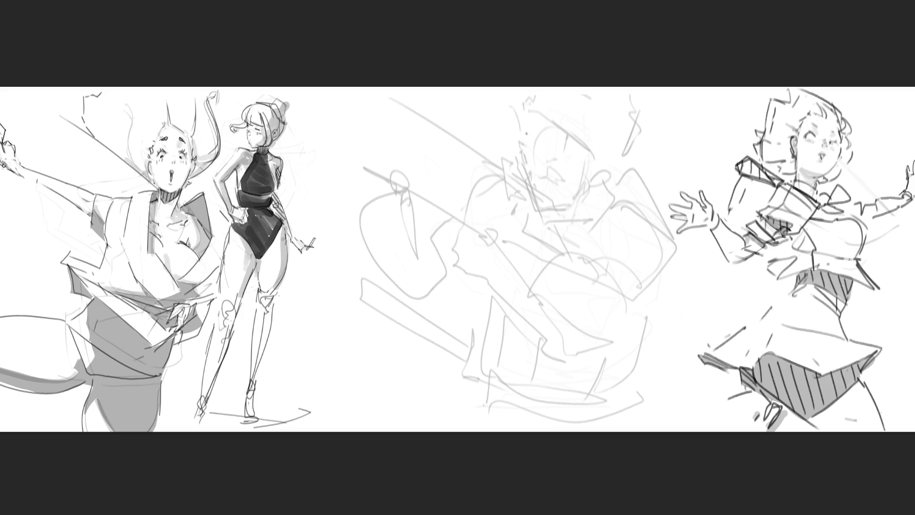
Step: Ink the eyebrows, a stroke under the nose and an open mouth with a tongue
{"action": "mouse_move", "coordinate": [523, 138]}
{"action": "left_mouse_down"}
{"action": "mouse_move", "coordinate": [533, 161]}
{"action": "mouse_move", "coordinate": [525, 165]}
{"action": "mouse_move", "coordinate": [581, 157]}
{"action": "left_mouse_up"}
{"action": "left_click_drag", "start_coordinate": [552, 138], "coordinate": [582, 125]}
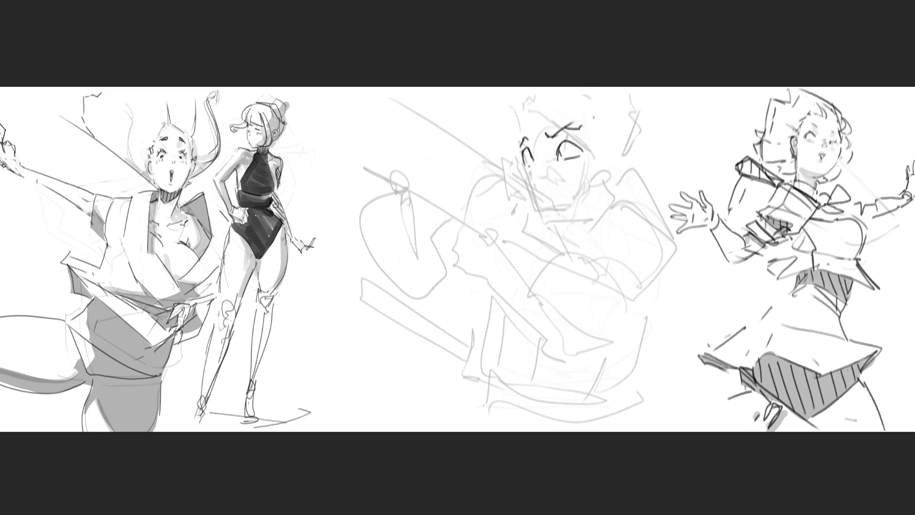
{"action": "left_click_drag", "start_coordinate": [534, 180], "coordinate": [567, 184]}
{"action": "mouse_move", "coordinate": [550, 167]}
{"action": "left_mouse_down"}
{"action": "mouse_move", "coordinate": [557, 178]}
{"action": "mouse_move", "coordinate": [534, 175]}
{"action": "mouse_move", "coordinate": [528, 185]}
{"action": "mouse_move", "coordinate": [580, 208]}
{"action": "left_mouse_up"}
Step: Draw the cheek line, an ear with radiating strokes, and hair lines up to the top edge
{"action": "mouse_move", "coordinate": [594, 158]}
{"action": "left_mouse_down"}
{"action": "mouse_move", "coordinate": [591, 198]}
{"action": "mouse_move", "coordinate": [614, 146]}
{"action": "mouse_move", "coordinate": [607, 176]}
{"action": "mouse_move", "coordinate": [616, 190]}
{"action": "left_mouse_up"}
{"action": "left_click_drag", "start_coordinate": [611, 168], "coordinate": [631, 182]}
{"action": "left_click_drag", "start_coordinate": [615, 166], "coordinate": [628, 156]}
{"action": "mouse_move", "coordinate": [521, 115]}
{"action": "left_mouse_down"}
{"action": "mouse_move", "coordinate": [520, 129]}
{"action": "mouse_move", "coordinate": [554, 98]}
{"action": "mouse_move", "coordinate": [583, 117]}
{"action": "mouse_move", "coordinate": [599, 150]}
{"action": "mouse_move", "coordinate": [630, 150]}
{"action": "mouse_move", "coordinate": [641, 123]}
{"action": "mouse_move", "coordinate": [637, 94]}
{"action": "left_mouse_up"}
{"action": "left_click_drag", "start_coordinate": [519, 121], "coordinate": [517, 88]}
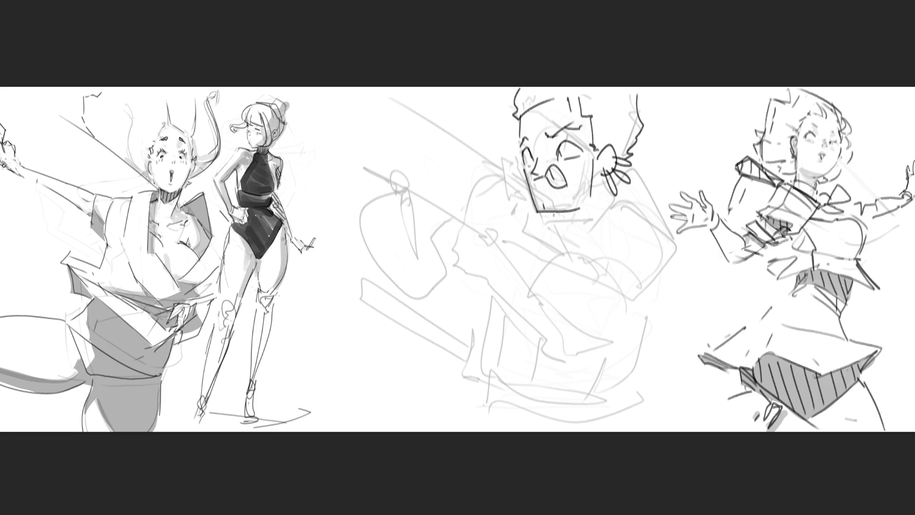
Step: Add a curve below the chin, a diagonal from the ear, and the neck-to-shoulder line
{"action": "mouse_move", "coordinate": [551, 219]}
{"action": "left_mouse_down"}
{"action": "mouse_move", "coordinate": [569, 236]}
{"action": "mouse_move", "coordinate": [617, 191]}
{"action": "left_mouse_up"}
{"action": "mouse_move", "coordinate": [588, 235]}
{"action": "left_mouse_down"}
{"action": "mouse_move", "coordinate": [551, 250]}
{"action": "mouse_move", "coordinate": [584, 230]}
{"action": "left_mouse_up"}
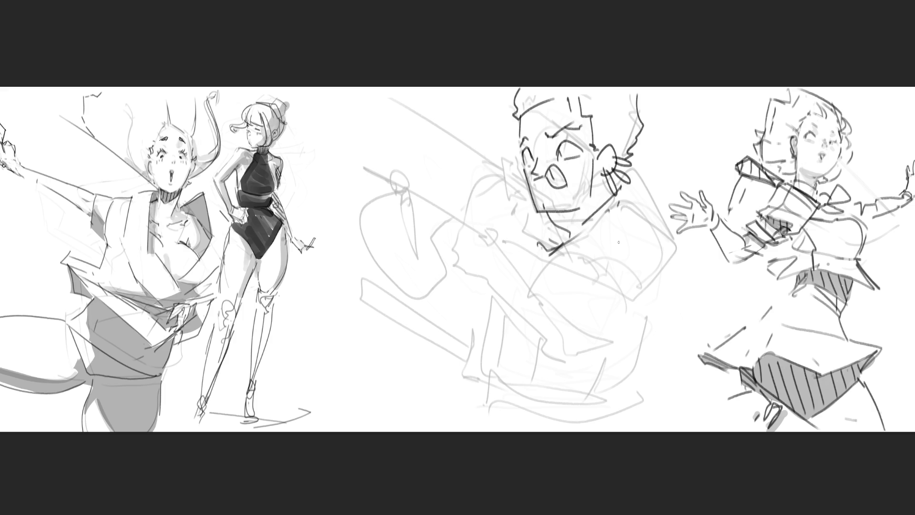
{"action": "mouse_move", "coordinate": [623, 192]}
{"action": "left_mouse_down"}
{"action": "mouse_move", "coordinate": [576, 241]}
{"action": "mouse_move", "coordinate": [675, 195]}
{"action": "left_mouse_up"}
Step: Line the long right shoulder curve, both collar ends and a chest curve
{"action": "left_click_drag", "start_coordinate": [578, 251], "coordinate": [677, 254]}
{"action": "left_click_drag", "start_coordinate": [678, 198], "coordinate": [673, 210]}
{"action": "left_click_drag", "start_coordinate": [676, 241], "coordinate": [691, 262]}
{"action": "left_click_drag", "start_coordinate": [594, 238], "coordinate": [582, 260]}
{"action": "left_click_drag", "start_coordinate": [687, 260], "coordinate": [675, 327]}
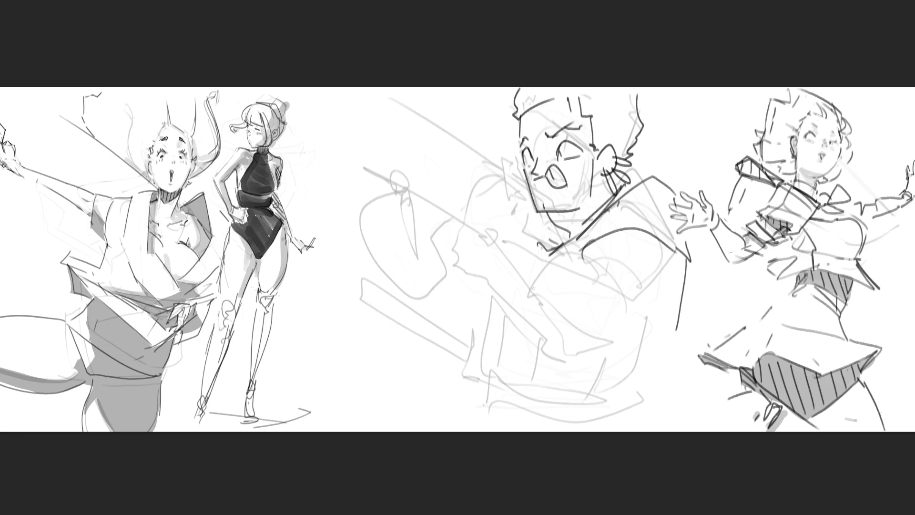
{"action": "mouse_move", "coordinate": [511, 263]}
{"action": "left_mouse_down"}
{"action": "mouse_move", "coordinate": [505, 285]}
{"action": "mouse_move", "coordinate": [591, 267]}
{"action": "left_mouse_up"}
{"action": "mouse_move", "coordinate": [508, 294]}
{"action": "left_mouse_down"}
{"action": "mouse_move", "coordinate": [661, 341]}
{"action": "mouse_move", "coordinate": [646, 355]}
{"action": "left_mouse_up"}
{"action": "mouse_move", "coordinate": [674, 328]}
{"action": "left_mouse_down"}
{"action": "mouse_move", "coordinate": [666, 352]}
{"action": "mouse_move", "coordinate": [649, 362]}
{"action": "left_mouse_up"}
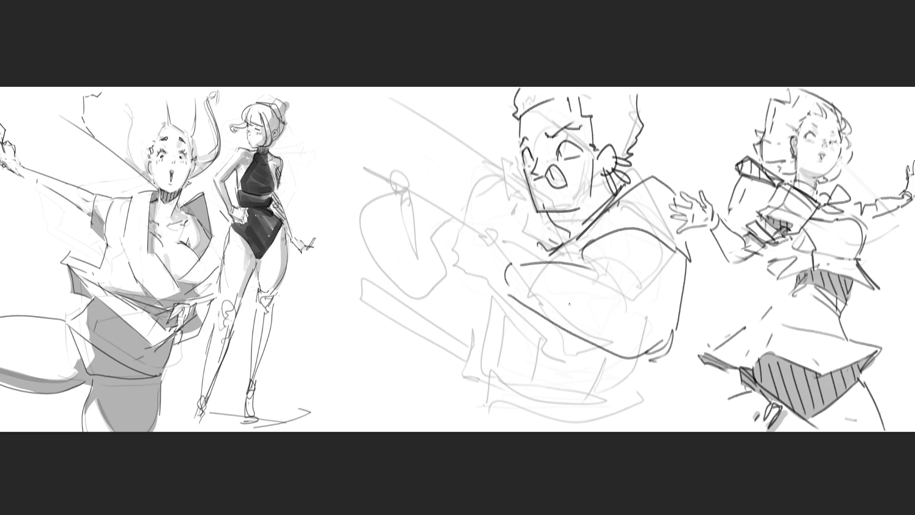
Step: Outline the fist, a small left hand and a large arm arc over the top
{"action": "mouse_move", "coordinate": [512, 262]}
{"action": "left_mouse_down"}
{"action": "mouse_move", "coordinate": [497, 248]}
{"action": "mouse_move", "coordinate": [480, 269]}
{"action": "mouse_move", "coordinate": [495, 289]}
{"action": "mouse_move", "coordinate": [510, 286]}
{"action": "left_mouse_up"}
{"action": "left_click_drag", "start_coordinate": [504, 239], "coordinate": [510, 253]}
{"action": "mouse_move", "coordinate": [400, 303]}
{"action": "left_mouse_down"}
{"action": "mouse_move", "coordinate": [400, 317]}
{"action": "mouse_move", "coordinate": [418, 293]}
{"action": "mouse_move", "coordinate": [424, 321]}
{"action": "left_mouse_up"}
{"action": "mouse_move", "coordinate": [381, 283]}
{"action": "left_mouse_down"}
{"action": "mouse_move", "coordinate": [405, 209]}
{"action": "mouse_move", "coordinate": [439, 206]}
{"action": "left_mouse_up"}
{"action": "mouse_move", "coordinate": [439, 222]}
{"action": "left_mouse_down"}
{"action": "mouse_move", "coordinate": [445, 286]}
{"action": "mouse_move", "coordinate": [435, 302]}
{"action": "left_mouse_up"}
{"action": "left_click_drag", "start_coordinate": [448, 270], "coordinate": [484, 276]}
Step: Add connecting lines toward the shoulder and short detail strokes around the fist
{"action": "mouse_move", "coordinate": [429, 206]}
{"action": "left_mouse_down"}
{"action": "mouse_move", "coordinate": [468, 191]}
{"action": "mouse_move", "coordinate": [512, 233]}
{"action": "left_mouse_up"}
{"action": "left_click_drag", "start_coordinate": [481, 190], "coordinate": [525, 176]}
{"action": "mouse_move", "coordinate": [510, 245]}
{"action": "left_mouse_down"}
{"action": "mouse_move", "coordinate": [533, 243]}
{"action": "mouse_move", "coordinate": [510, 264]}
{"action": "left_mouse_up"}
{"action": "left_click_drag", "start_coordinate": [496, 295], "coordinate": [524, 320]}
{"action": "left_click_drag", "start_coordinate": [551, 249], "coordinate": [534, 262]}
Step: Draw the waist curve and the body's left and right edges down to the bottom
{"action": "mouse_move", "coordinate": [498, 302]}
{"action": "left_mouse_down"}
{"action": "mouse_move", "coordinate": [493, 332]}
{"action": "mouse_move", "coordinate": [599, 350]}
{"action": "left_mouse_up"}
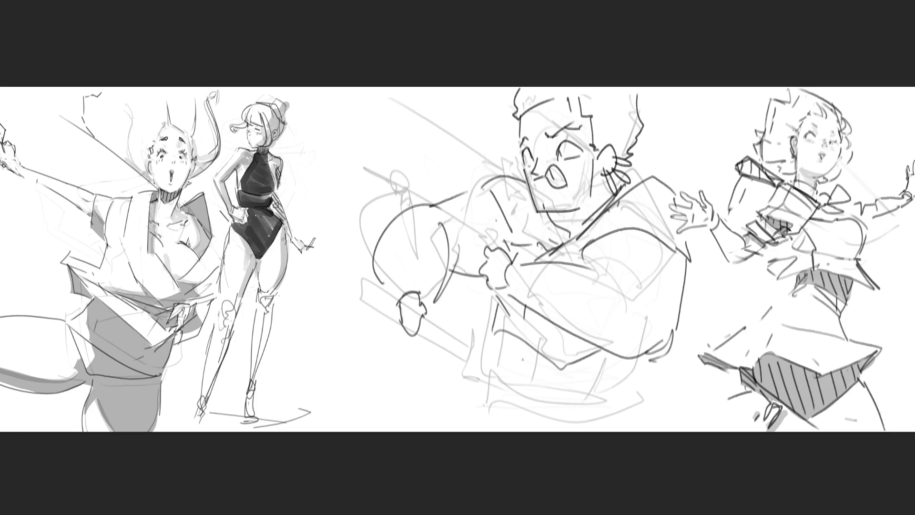
{"action": "mouse_move", "coordinate": [495, 307]}
{"action": "left_mouse_down"}
{"action": "mouse_move", "coordinate": [480, 318]}
{"action": "mouse_move", "coordinate": [465, 426]}
{"action": "left_mouse_up"}
{"action": "mouse_move", "coordinate": [497, 330]}
{"action": "left_mouse_down"}
{"action": "mouse_move", "coordinate": [465, 431]}
{"action": "mouse_move", "coordinate": [543, 351]}
{"action": "mouse_move", "coordinate": [569, 430]}
{"action": "left_mouse_up"}
{"action": "left_click_drag", "start_coordinate": [564, 360], "coordinate": [604, 352]}
{"action": "left_click_drag", "start_coordinate": [629, 357], "coordinate": [640, 427]}
{"action": "mouse_move", "coordinate": [655, 363]}
{"action": "left_mouse_down"}
{"action": "mouse_move", "coordinate": [659, 408]}
{"action": "mouse_move", "coordinate": [624, 431]}
{"action": "left_mouse_up"}
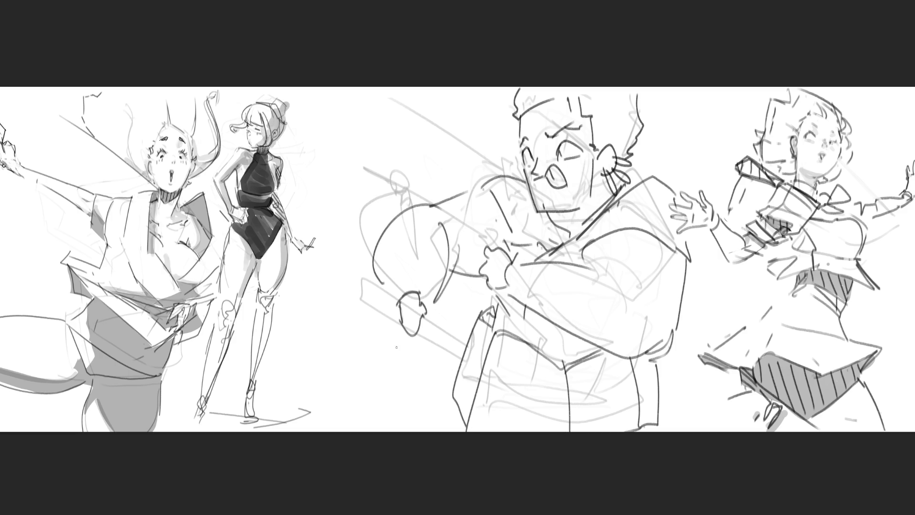
Step: Draw a segmented rolled tube toward the left hand with motion lines beside it
{"action": "mouse_move", "coordinate": [351, 276]}
{"action": "left_mouse_down"}
{"action": "mouse_move", "coordinate": [357, 319]}
{"action": "mouse_move", "coordinate": [393, 306]}
{"action": "mouse_move", "coordinate": [401, 329]}
{"action": "left_mouse_up"}
{"action": "left_click_drag", "start_coordinate": [374, 294], "coordinate": [402, 329]}
{"action": "mouse_move", "coordinate": [432, 323]}
{"action": "left_mouse_down"}
{"action": "mouse_move", "coordinate": [448, 338]}
{"action": "mouse_move", "coordinate": [441, 360]}
{"action": "mouse_move", "coordinate": [460, 339]}
{"action": "mouse_move", "coordinate": [453, 329]}
{"action": "left_mouse_up"}
{"action": "mouse_move", "coordinate": [471, 304]}
{"action": "left_mouse_down"}
{"action": "mouse_move", "coordinate": [449, 360]}
{"action": "mouse_move", "coordinate": [339, 332]}
{"action": "mouse_move", "coordinate": [446, 371]}
{"action": "mouse_move", "coordinate": [438, 419]}
{"action": "mouse_move", "coordinate": [444, 372]}
{"action": "left_mouse_up"}
{"action": "mouse_move", "coordinate": [368, 342]}
{"action": "left_mouse_down"}
{"action": "mouse_move", "coordinate": [450, 371]}
{"action": "mouse_move", "coordinate": [354, 405]}
{"action": "mouse_move", "coordinate": [450, 390]}
{"action": "left_mouse_up"}
Step: Add motion strokes at the lower right and a looped curve inside the ear
{"action": "mouse_move", "coordinate": [664, 382]}
{"action": "left_mouse_down"}
{"action": "mouse_move", "coordinate": [710, 405]}
{"action": "mouse_move", "coordinate": [715, 425]}
{"action": "mouse_move", "coordinate": [702, 374]}
{"action": "left_mouse_up"}
{"action": "left_click_drag", "start_coordinate": [666, 410], "coordinate": [693, 405]}
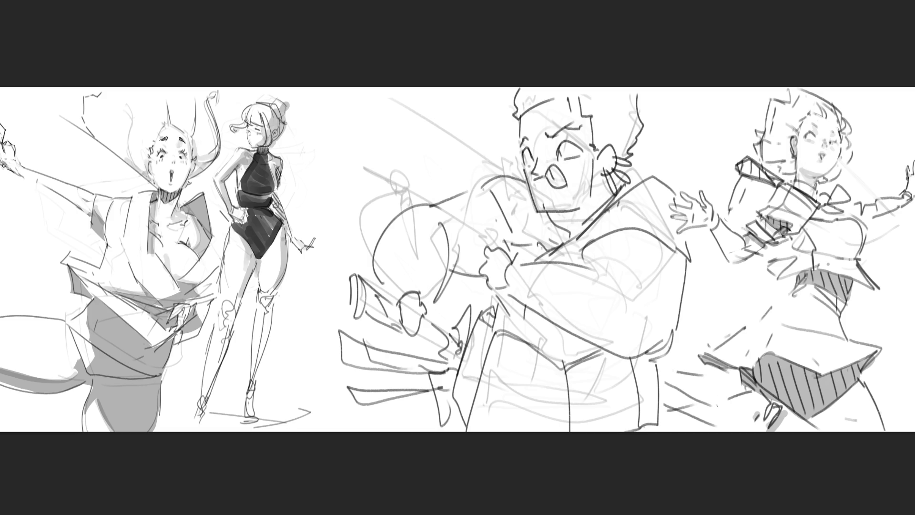
{"action": "mouse_move", "coordinate": [605, 168]}
{"action": "left_mouse_down"}
{"action": "mouse_move", "coordinate": [602, 161]}
{"action": "mouse_move", "coordinate": [611, 161]}
{"action": "left_mouse_up"}
Step: Refine the shoulder and collar and draw a sleeve cuff with a triangular flap by the raised hand
{"action": "left_click_drag", "start_coordinate": [586, 239], "coordinate": [666, 200]}
{"action": "mouse_move", "coordinate": [691, 255]}
{"action": "left_mouse_down"}
{"action": "mouse_move", "coordinate": [687, 237]}
{"action": "mouse_move", "coordinate": [736, 174]}
{"action": "mouse_move", "coordinate": [748, 234]}
{"action": "left_mouse_up"}
{"action": "mouse_move", "coordinate": [740, 233]}
{"action": "left_mouse_down"}
{"action": "mouse_move", "coordinate": [696, 246]}
{"action": "mouse_move", "coordinate": [713, 286]}
{"action": "left_mouse_up"}
{"action": "mouse_move", "coordinate": [713, 285]}
{"action": "left_mouse_down"}
{"action": "mouse_move", "coordinate": [734, 276]}
{"action": "mouse_move", "coordinate": [697, 243]}
{"action": "left_mouse_up"}
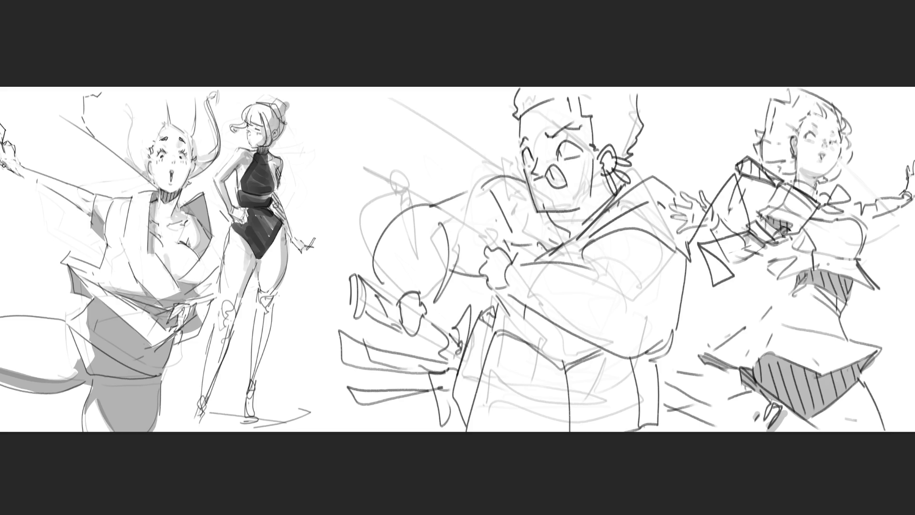
Step: Move the middle figure about 110 px left and erase it to a faint underdrawing
{"action": "key", "text": "ctrl+t"}
{"action": "left_click_drag", "start_coordinate": [626, 197], "coordinate": [574, 199]}
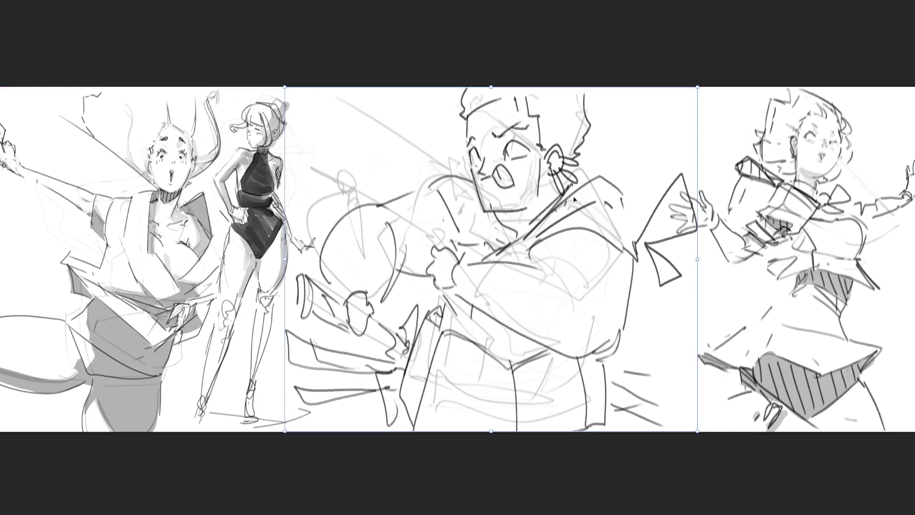
{"action": "key", "text": "Return"}
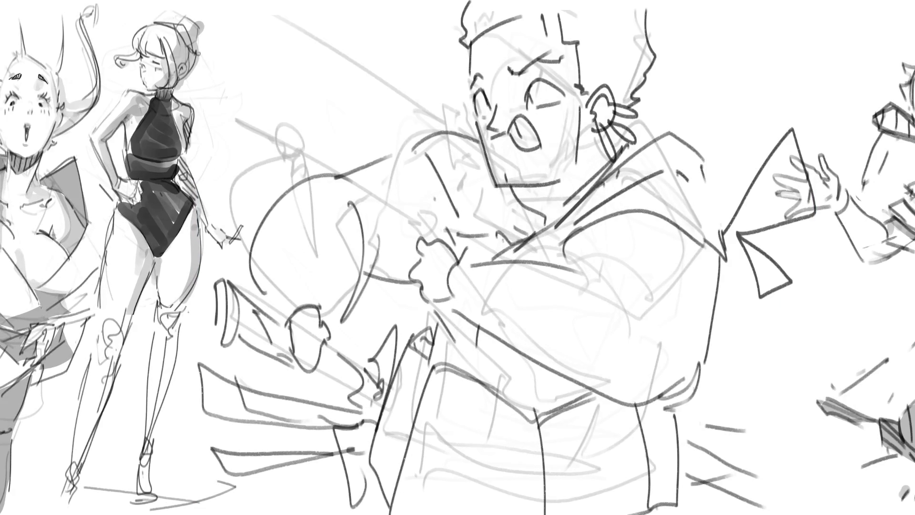
{"action": "mouse_move", "coordinate": [801, 61]}
{"action": "left_mouse_down"}
{"action": "mouse_move", "coordinate": [428, 167]}
{"action": "mouse_move", "coordinate": [755, 433]}
{"action": "mouse_move", "coordinate": [786, 491]}
{"action": "left_mouse_up"}
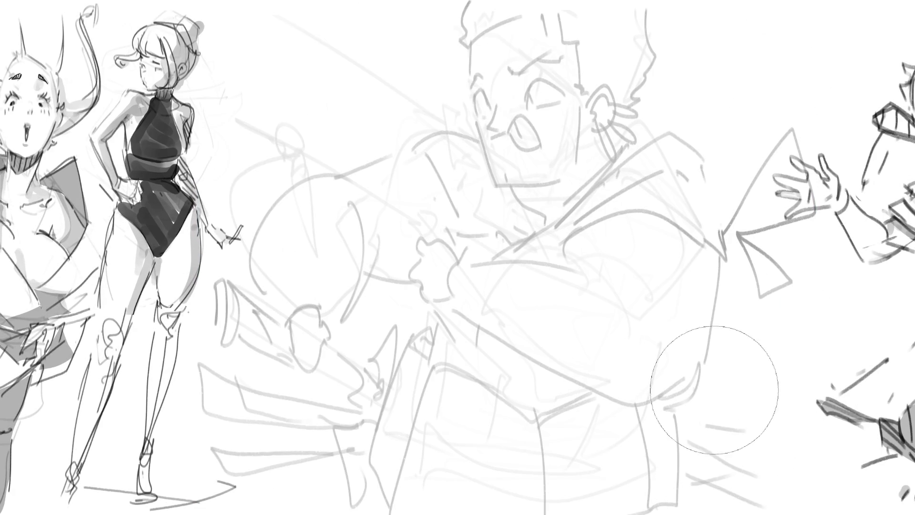
{"action": "key", "text": "e"}
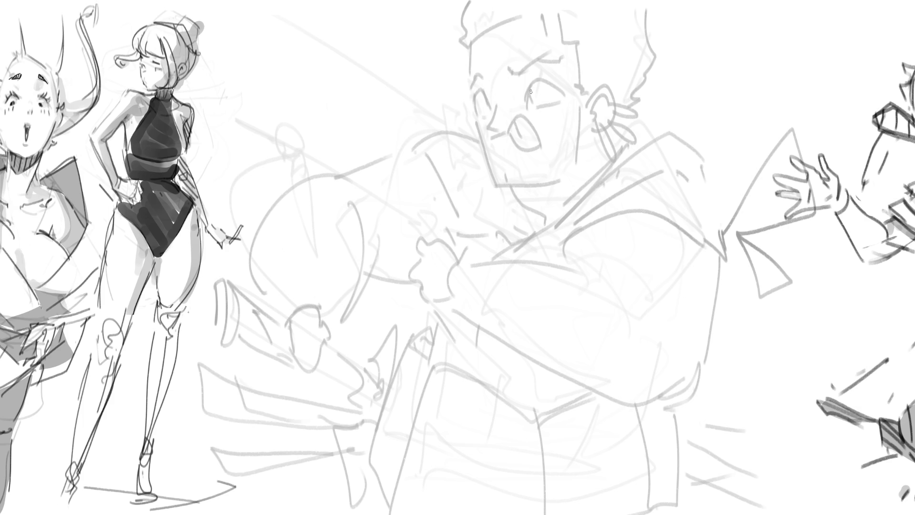
Step: Draw both eyelids, the left pupil and a brow line, discarding a nostril attempt
{"action": "left_click_drag", "start_coordinate": [529, 94], "coordinate": [558, 82]}
{"action": "mouse_move", "coordinate": [477, 103]}
{"action": "left_mouse_down"}
{"action": "mouse_move", "coordinate": [491, 99]}
{"action": "mouse_move", "coordinate": [482, 110]}
{"action": "mouse_move", "coordinate": [481, 95]}
{"action": "mouse_move", "coordinate": [537, 83]}
{"action": "mouse_move", "coordinate": [504, 71]}
{"action": "mouse_move", "coordinate": [542, 65]}
{"action": "mouse_move", "coordinate": [548, 56]}
{"action": "mouse_move", "coordinate": [556, 62]}
{"action": "left_mouse_up"}
{"action": "mouse_move", "coordinate": [482, 84]}
{"action": "left_mouse_down"}
{"action": "mouse_move", "coordinate": [476, 78]}
{"action": "mouse_move", "coordinate": [489, 87]}
{"action": "mouse_move", "coordinate": [497, 134]}
{"action": "left_mouse_up"}
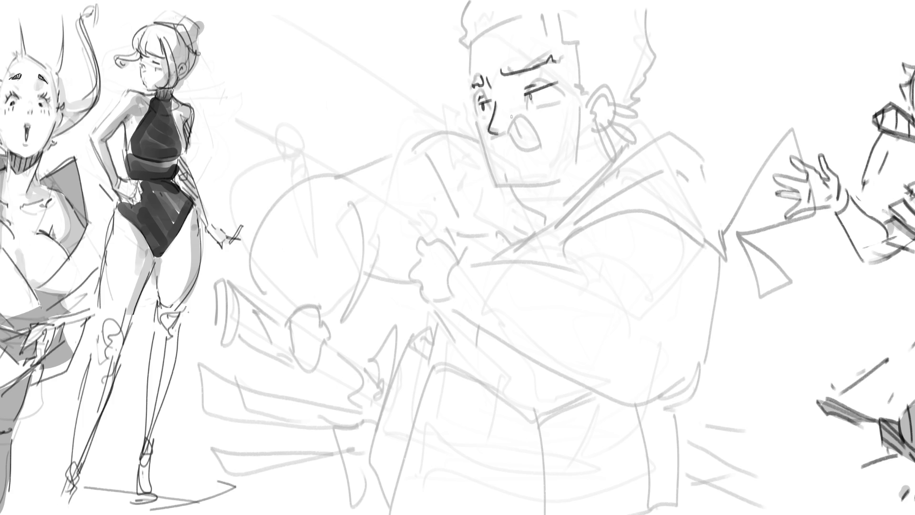
{"action": "mouse_move", "coordinate": [494, 137]}
{"action": "left_mouse_down"}
{"action": "mouse_move", "coordinate": [511, 115]}
{"action": "mouse_move", "coordinate": [521, 129]}
{"action": "left_mouse_up"}
{"action": "key", "text": "ctrl+z"}
{"action": "key", "text": "ctrl+z"}
{"action": "key", "text": "ctrl+z"}
Step: Redraw the mouth below the nose, undoing a lower-lip attempt
{"action": "mouse_move", "coordinate": [495, 140]}
{"action": "left_mouse_down"}
{"action": "mouse_move", "coordinate": [536, 136]}
{"action": "mouse_move", "coordinate": [533, 150]}
{"action": "left_mouse_up"}
{"action": "mouse_move", "coordinate": [535, 140]}
{"action": "left_mouse_down"}
{"action": "mouse_move", "coordinate": [536, 153]}
{"action": "mouse_move", "coordinate": [505, 161]}
{"action": "mouse_move", "coordinate": [539, 165]}
{"action": "left_mouse_up"}
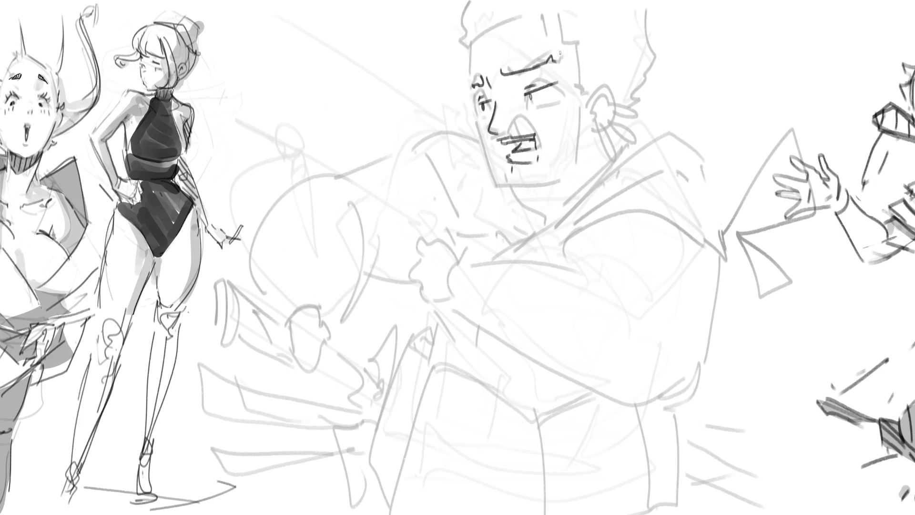
{"action": "key", "text": "ctrl+z"}
{"action": "key", "text": "ctrl+z"}
{"action": "key", "text": "ctrl+z"}
{"action": "key", "text": "ctrl+z"}
{"action": "key", "text": "ctrl+z"}
{"action": "key", "text": "ctrl+z"}
{"action": "mouse_move", "coordinate": [496, 144]}
{"action": "left_mouse_down"}
{"action": "mouse_move", "coordinate": [516, 125]}
{"action": "mouse_move", "coordinate": [539, 135]}
{"action": "mouse_move", "coordinate": [529, 135]}
{"action": "left_mouse_up"}
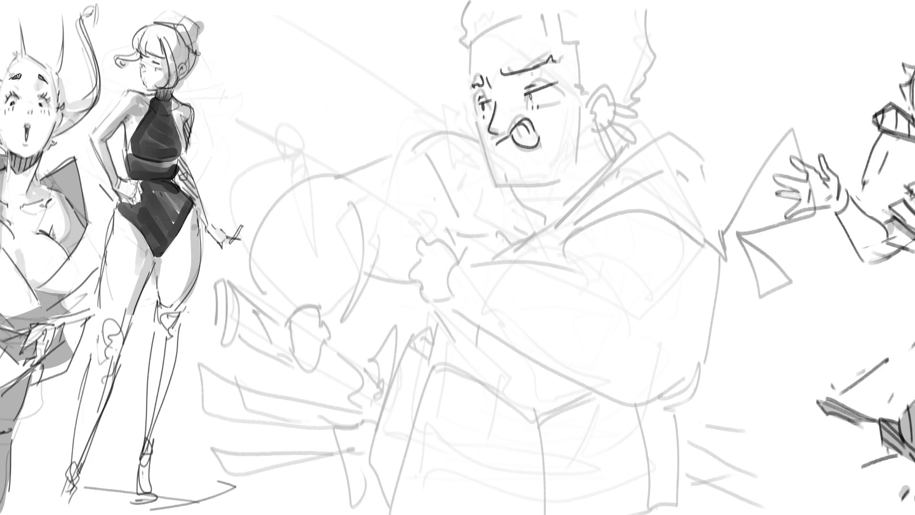
Step: Outline the face's left edge, a forehead hair stroke and the jawline after several retries
{"action": "mouse_move", "coordinate": [469, 91]}
{"action": "left_mouse_down"}
{"action": "mouse_move", "coordinate": [474, 100]}
{"action": "mouse_move", "coordinate": [468, 78]}
{"action": "left_mouse_up"}
{"action": "left_click_drag", "start_coordinate": [546, 17], "coordinate": [557, 54]}
{"action": "left_click_drag", "start_coordinate": [475, 116], "coordinate": [498, 186]}
{"action": "key", "text": "ctrl+z"}
{"action": "left_click_drag", "start_coordinate": [477, 120], "coordinate": [506, 194]}
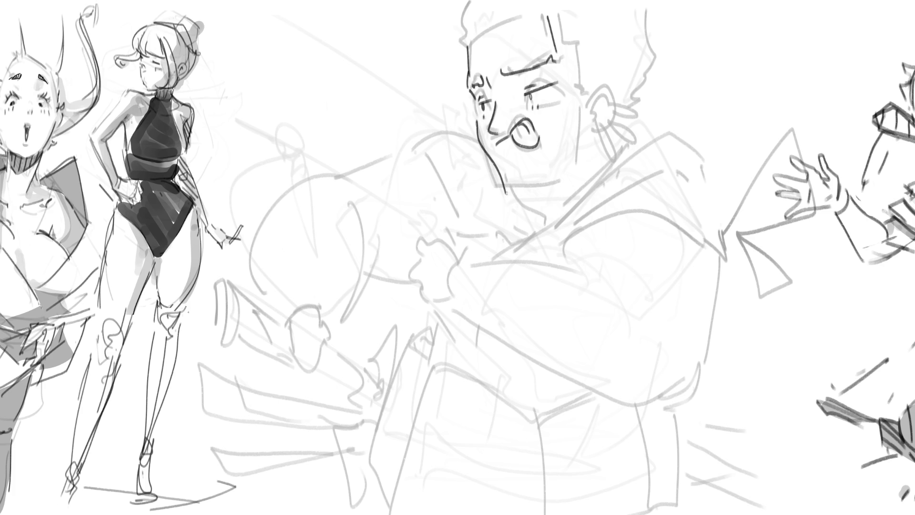
{"action": "key", "text": "ctrl+z"}
{"action": "mouse_move", "coordinate": [474, 116]}
{"action": "left_mouse_down"}
{"action": "mouse_move", "coordinate": [502, 189]}
{"action": "mouse_move", "coordinate": [552, 179]}
{"action": "mouse_move", "coordinate": [543, 218]}
{"action": "left_mouse_up"}
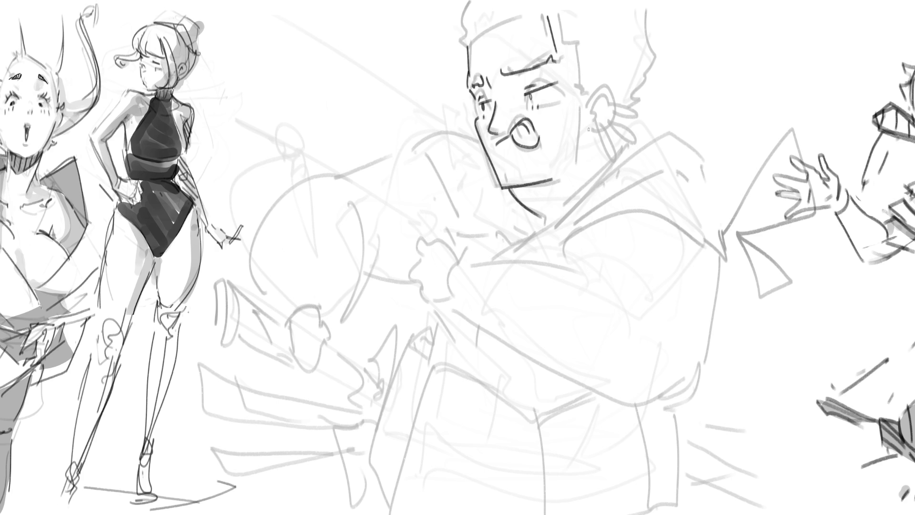
Step: Draw the neck line below the ear, a ribboned earring, inner ear details and side hair
{"action": "left_click_drag", "start_coordinate": [590, 131], "coordinate": [581, 168]}
{"action": "key", "text": "ctrl+z"}
{"action": "left_click_drag", "start_coordinate": [588, 131], "coordinate": [575, 167]}
{"action": "mouse_move", "coordinate": [600, 122]}
{"action": "left_mouse_down"}
{"action": "mouse_move", "coordinate": [622, 174]}
{"action": "mouse_move", "coordinate": [612, 125]}
{"action": "mouse_move", "coordinate": [646, 154]}
{"action": "left_mouse_up"}
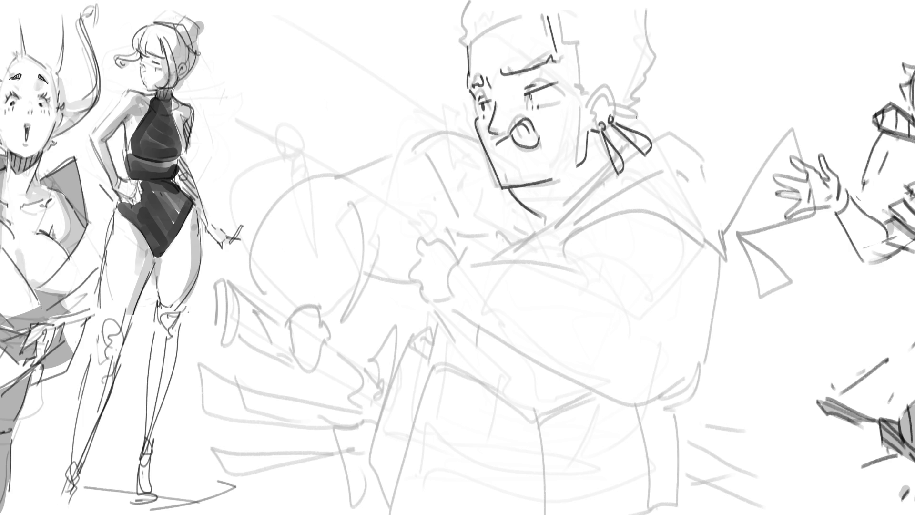
{"action": "mouse_move", "coordinate": [613, 109]}
{"action": "left_mouse_down"}
{"action": "mouse_move", "coordinate": [636, 106]}
{"action": "mouse_move", "coordinate": [615, 113]}
{"action": "mouse_move", "coordinate": [610, 84]}
{"action": "mouse_move", "coordinate": [616, 110]}
{"action": "mouse_move", "coordinate": [591, 118]}
{"action": "left_mouse_up"}
{"action": "mouse_move", "coordinate": [590, 109]}
{"action": "left_mouse_down"}
{"action": "mouse_move", "coordinate": [604, 90]}
{"action": "mouse_move", "coordinate": [604, 108]}
{"action": "mouse_move", "coordinate": [601, 100]}
{"action": "mouse_move", "coordinate": [593, 109]}
{"action": "left_mouse_up"}
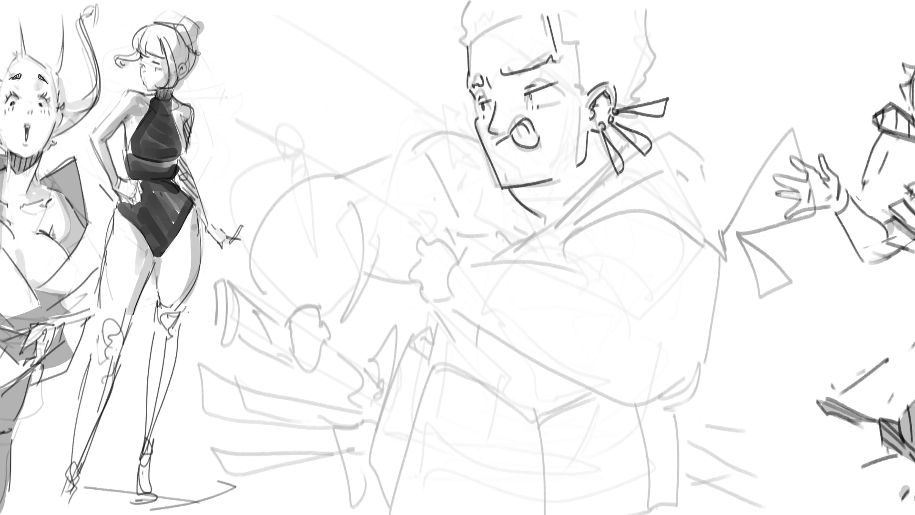
{"action": "left_click_drag", "start_coordinate": [559, 14], "coordinate": [587, 96]}
Step: Ink the head's top outline, jagged left hair, right hair curve and ribbon tail
{"action": "mouse_move", "coordinate": [468, 47]}
{"action": "left_mouse_down"}
{"action": "mouse_move", "coordinate": [486, 30]}
{"action": "mouse_move", "coordinate": [542, 13]}
{"action": "left_mouse_up"}
{"action": "mouse_move", "coordinate": [467, 50]}
{"action": "left_mouse_down"}
{"action": "mouse_move", "coordinate": [458, 22]}
{"action": "mouse_move", "coordinate": [468, 5]}
{"action": "left_mouse_up"}
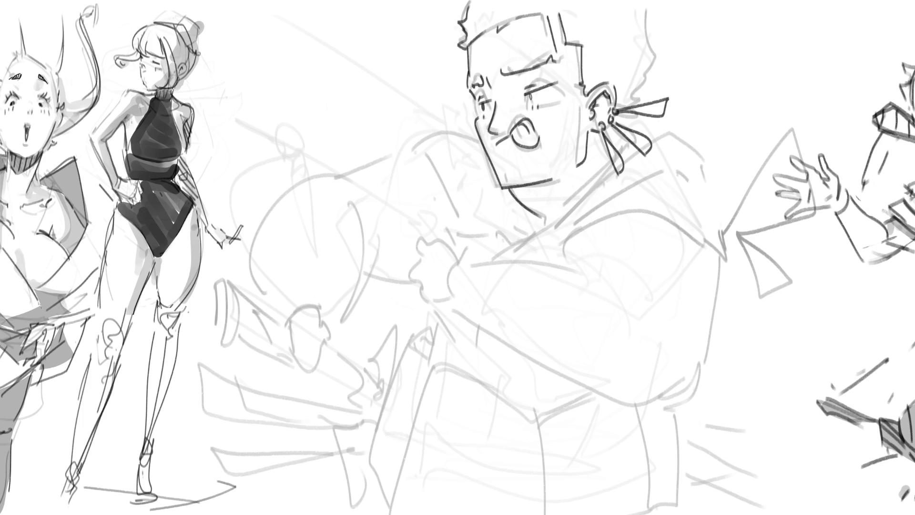
{"action": "mouse_move", "coordinate": [652, 2]}
{"action": "left_mouse_down"}
{"action": "mouse_move", "coordinate": [670, 65]}
{"action": "mouse_move", "coordinate": [654, 94]}
{"action": "left_mouse_up"}
{"action": "left_click_drag", "start_coordinate": [598, 136], "coordinate": [608, 150]}
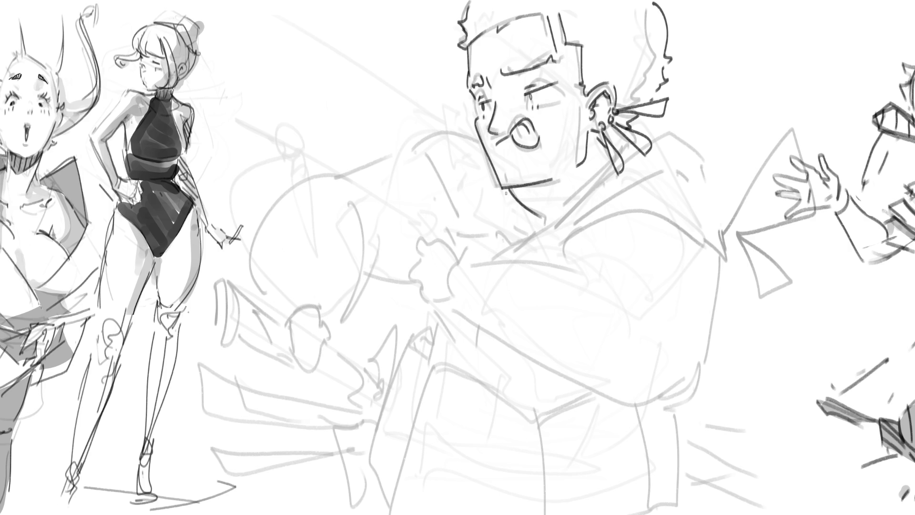
Step: Draw the curve below the jaw, the neck-to-shoulder line and the shoulder outline
{"action": "mouse_move", "coordinate": [511, 197]}
{"action": "left_mouse_down"}
{"action": "mouse_move", "coordinate": [515, 229]}
{"action": "mouse_move", "coordinate": [526, 237]}
{"action": "mouse_move", "coordinate": [600, 183]}
{"action": "left_mouse_up"}
{"action": "left_click_drag", "start_coordinate": [533, 243], "coordinate": [597, 192]}
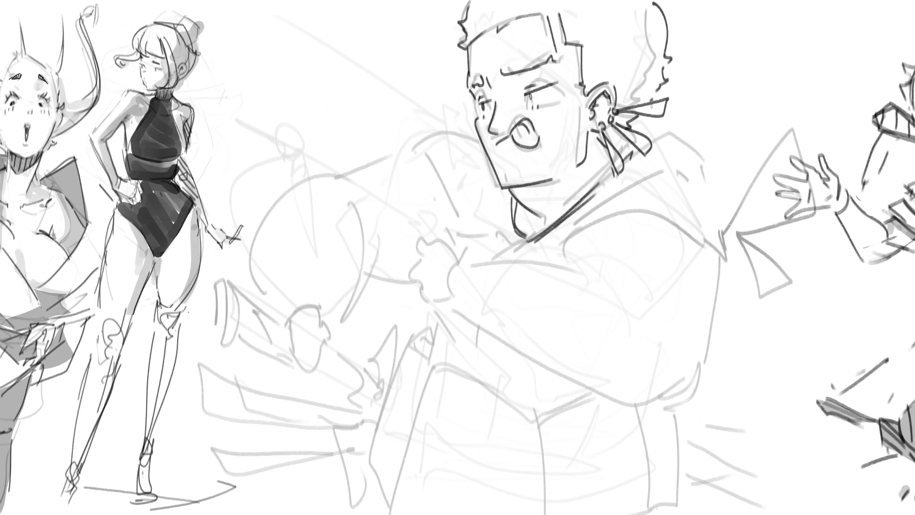
{"action": "mouse_move", "coordinate": [524, 243]}
{"action": "left_mouse_down"}
{"action": "mouse_move", "coordinate": [493, 262]}
{"action": "mouse_move", "coordinate": [459, 261]}
{"action": "left_mouse_up"}
{"action": "mouse_move", "coordinate": [565, 237]}
{"action": "left_mouse_down"}
{"action": "mouse_move", "coordinate": [570, 272]}
{"action": "mouse_move", "coordinate": [681, 223]}
{"action": "mouse_move", "coordinate": [717, 257]}
{"action": "left_mouse_up"}
{"action": "mouse_move", "coordinate": [582, 216]}
{"action": "left_mouse_down"}
{"action": "mouse_move", "coordinate": [568, 231]}
{"action": "mouse_move", "coordinate": [574, 250]}
{"action": "mouse_move", "coordinate": [599, 210]}
{"action": "mouse_move", "coordinate": [670, 173]}
{"action": "mouse_move", "coordinate": [722, 244]}
{"action": "left_mouse_up"}
Step: Line the collar and shoulder and draw the back bow knot with its ribbon curves
{"action": "mouse_move", "coordinate": [696, 211]}
{"action": "left_mouse_down"}
{"action": "mouse_move", "coordinate": [726, 257]}
{"action": "mouse_move", "coordinate": [724, 226]}
{"action": "mouse_move", "coordinate": [792, 133]}
{"action": "left_mouse_up"}
{"action": "mouse_move", "coordinate": [794, 128]}
{"action": "left_mouse_down"}
{"action": "mouse_move", "coordinate": [810, 144]}
{"action": "mouse_move", "coordinate": [816, 210]}
{"action": "left_mouse_up"}
{"action": "mouse_move", "coordinate": [805, 208]}
{"action": "left_mouse_down"}
{"action": "mouse_move", "coordinate": [734, 232]}
{"action": "mouse_move", "coordinate": [729, 259]}
{"action": "mouse_move", "coordinate": [799, 278]}
{"action": "mouse_move", "coordinate": [744, 255]}
{"action": "left_mouse_up"}
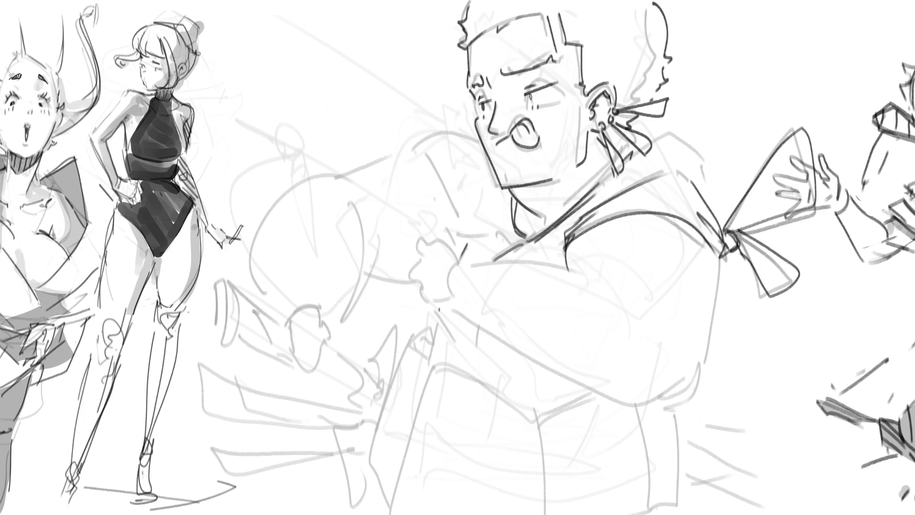
{"action": "mouse_move", "coordinate": [601, 184]}
{"action": "left_mouse_down"}
{"action": "mouse_move", "coordinate": [644, 147]}
{"action": "mouse_move", "coordinate": [693, 158]}
{"action": "mouse_move", "coordinate": [713, 212]}
{"action": "left_mouse_up"}
{"action": "left_click_drag", "start_coordinate": [720, 258], "coordinate": [691, 362]}
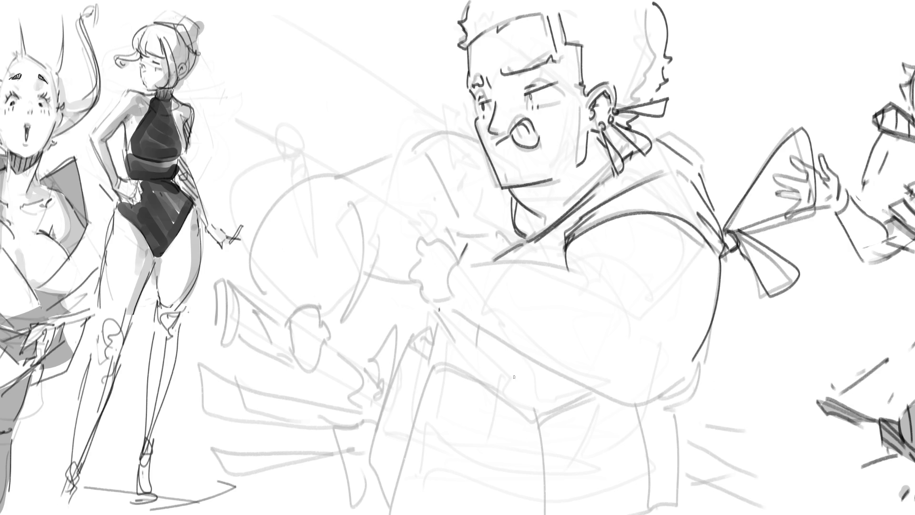
Step: Draw the hand, the belly's lower curve and the arm line extending right
{"action": "mouse_move", "coordinate": [501, 342]}
{"action": "left_mouse_down"}
{"action": "mouse_move", "coordinate": [528, 352]}
{"action": "mouse_move", "coordinate": [494, 363]}
{"action": "mouse_move", "coordinate": [497, 390]}
{"action": "mouse_move", "coordinate": [531, 379]}
{"action": "mouse_move", "coordinate": [529, 356]}
{"action": "mouse_move", "coordinate": [593, 281]}
{"action": "left_mouse_up"}
{"action": "mouse_move", "coordinate": [528, 359]}
{"action": "left_mouse_down"}
{"action": "mouse_move", "coordinate": [682, 387]}
{"action": "mouse_move", "coordinate": [687, 380]}
{"action": "left_mouse_up"}
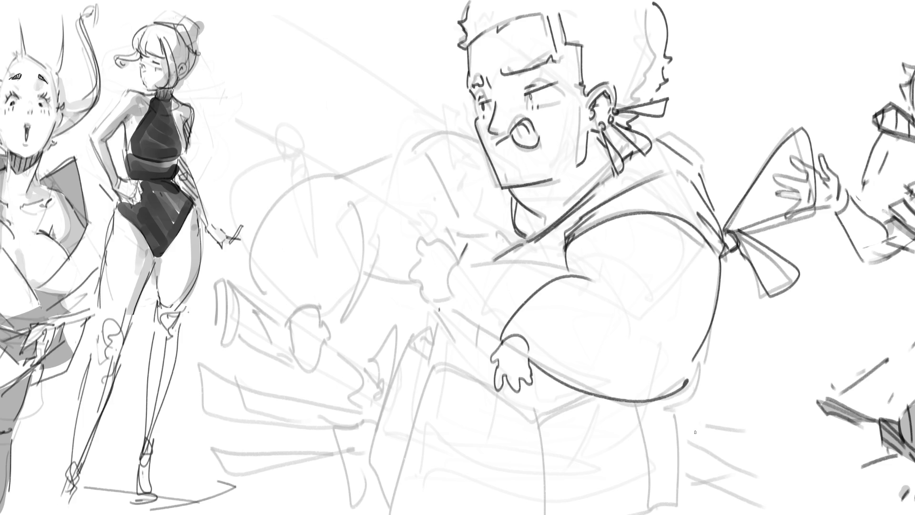
{"action": "left_click_drag", "start_coordinate": [593, 282], "coordinate": [651, 310]}
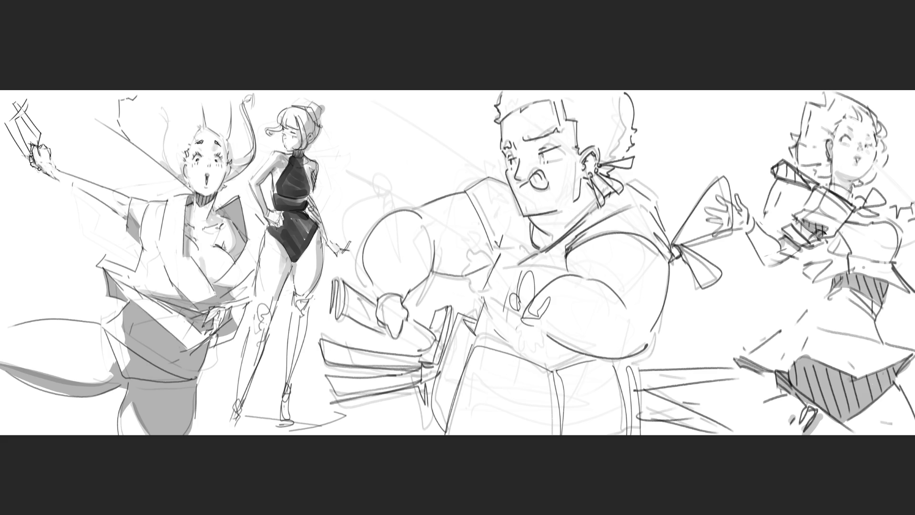
Step: Skew the two left figures with Free Transform so their tops lean left
{"action": "key", "text": "ctrl+t"}
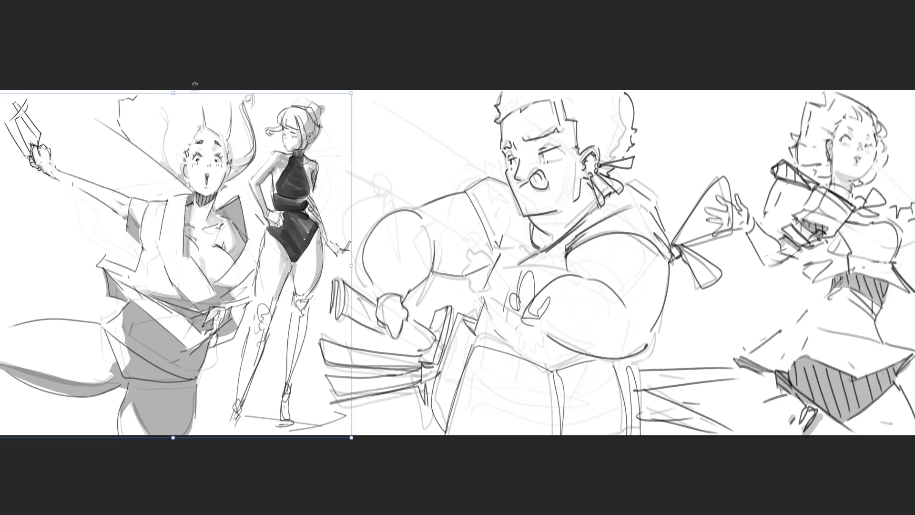
{"action": "left_click_drag", "start_coordinate": [169, 94], "coordinate": [148, 92]}
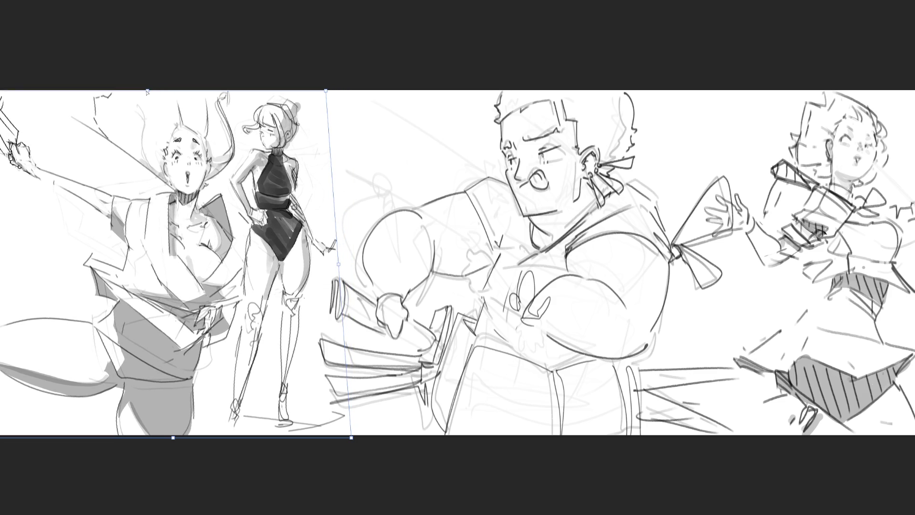
{"action": "key", "text": "Return"}
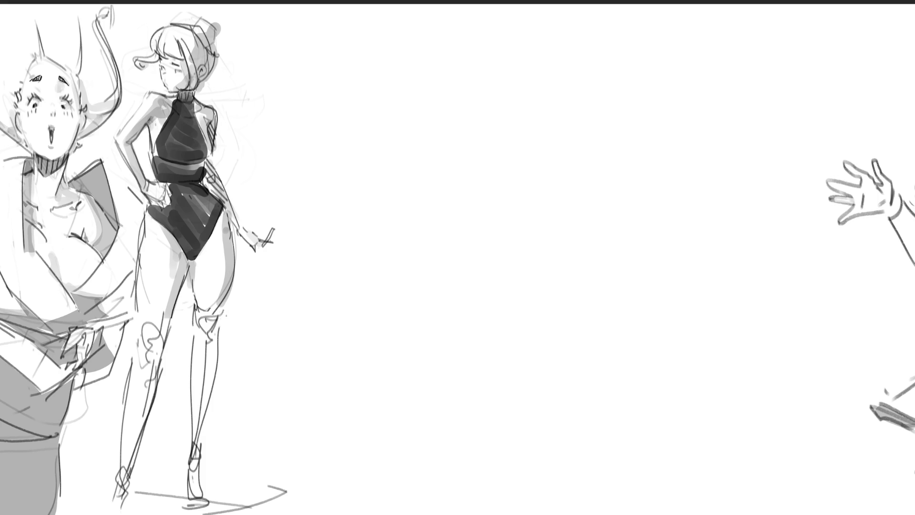
Step: Draw an oval head outline with the mask's eyes in the blank space
{"action": "left_click_drag", "start_coordinate": [506, 77], "coordinate": [500, 126]}
{"action": "left_click_drag", "start_coordinate": [495, 86], "coordinate": [543, 60]}
{"action": "mouse_move", "coordinate": [563, 58]}
{"action": "left_mouse_down"}
{"action": "mouse_move", "coordinate": [571, 62]}
{"action": "mouse_move", "coordinate": [582, 164]}
{"action": "left_mouse_up"}
{"action": "left_click_drag", "start_coordinate": [499, 82], "coordinate": [579, 178]}
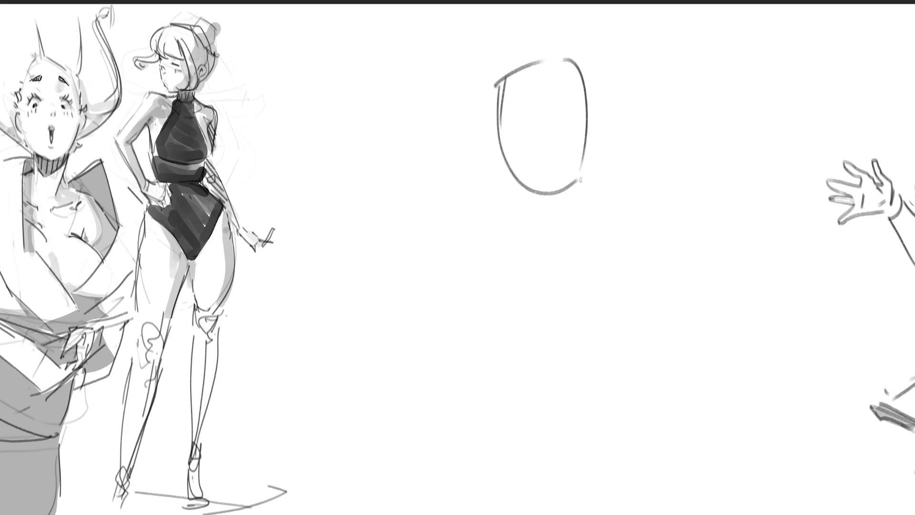
{"action": "mouse_move", "coordinate": [508, 102]}
{"action": "left_mouse_down"}
{"action": "mouse_move", "coordinate": [520, 114]}
{"action": "mouse_move", "coordinate": [524, 103]}
{"action": "mouse_move", "coordinate": [554, 110]}
{"action": "mouse_move", "coordinate": [530, 133]}
{"action": "left_mouse_up"}
Step: Add whisker marks, a small mouth, an ear and a hair outline around the masked face
{"action": "left_click_drag", "start_coordinate": [555, 127], "coordinate": [576, 116]}
{"action": "left_click_drag", "start_coordinate": [516, 142], "coordinate": [569, 137]}
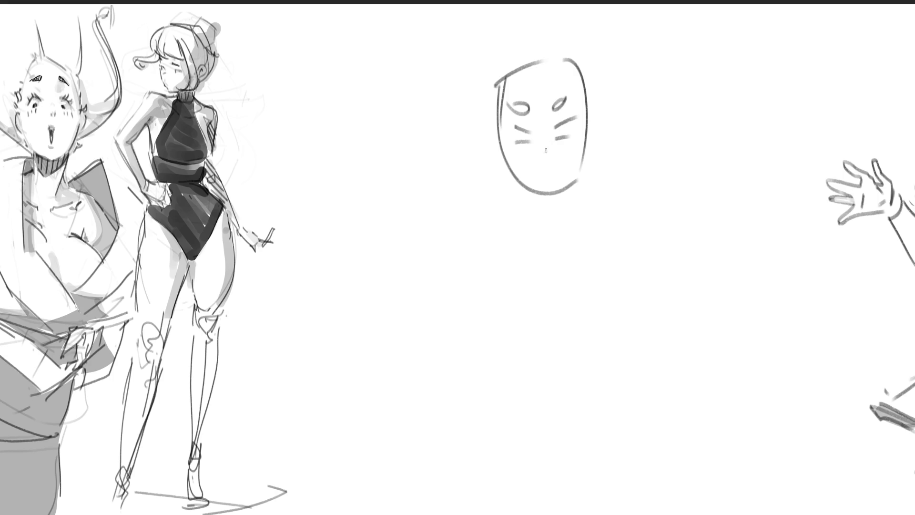
{"action": "left_click_drag", "start_coordinate": [543, 177], "coordinate": [552, 175]}
{"action": "left_click_drag", "start_coordinate": [593, 134], "coordinate": [592, 139]}
{"action": "left_click_drag", "start_coordinate": [555, 51], "coordinate": [503, 139]}
{"action": "mouse_move", "coordinate": [479, 60]}
{"action": "left_mouse_down"}
{"action": "mouse_move", "coordinate": [476, 95]}
{"action": "mouse_move", "coordinate": [497, 191]}
{"action": "mouse_move", "coordinate": [552, 37]}
{"action": "mouse_move", "coordinate": [601, 113]}
{"action": "left_mouse_up"}
{"action": "mouse_move", "coordinate": [616, 128]}
{"action": "left_mouse_down"}
{"action": "mouse_move", "coordinate": [618, 149]}
{"action": "mouse_move", "coordinate": [597, 174]}
{"action": "left_mouse_up"}
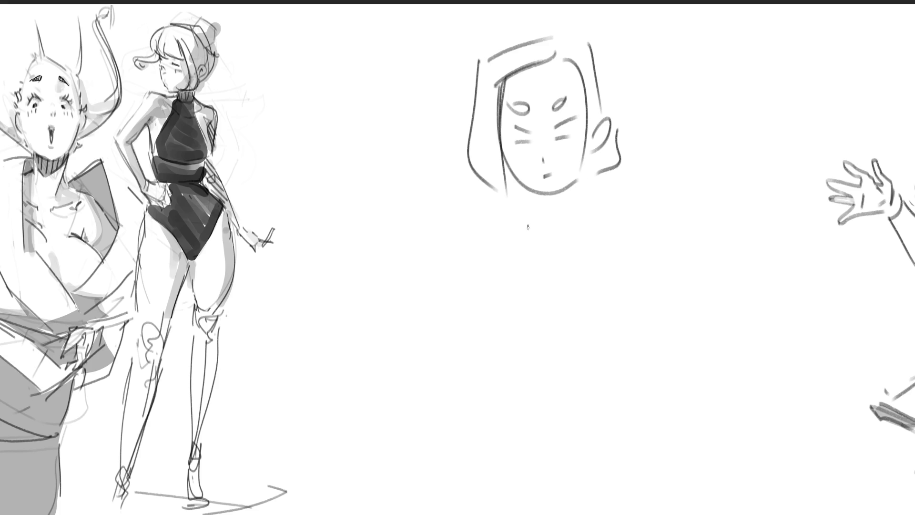
Step: Sketch the neck, shoulders and body with a centre line, flaring strokes and shoulder loops
{"action": "mouse_move", "coordinate": [530, 193]}
{"action": "left_mouse_down"}
{"action": "mouse_move", "coordinate": [556, 213]}
{"action": "mouse_move", "coordinate": [545, 300]}
{"action": "left_mouse_up"}
{"action": "mouse_move", "coordinate": [513, 217]}
{"action": "left_mouse_down"}
{"action": "mouse_move", "coordinate": [544, 211]}
{"action": "mouse_move", "coordinate": [562, 297]}
{"action": "mouse_move", "coordinate": [551, 279]}
{"action": "mouse_move", "coordinate": [546, 299]}
{"action": "left_mouse_up"}
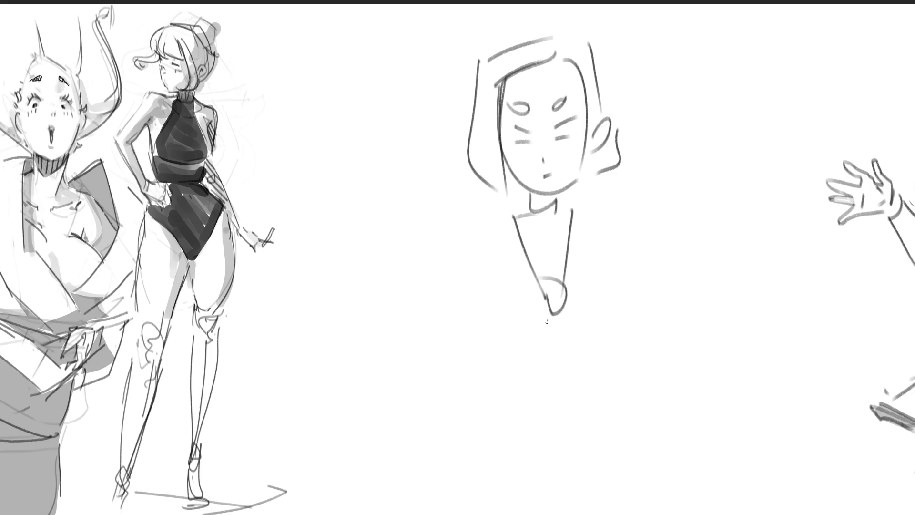
{"action": "left_click_drag", "start_coordinate": [554, 313], "coordinate": [561, 453]}
{"action": "left_click_drag", "start_coordinate": [494, 397], "coordinate": [528, 434]}
{"action": "left_click_drag", "start_coordinate": [624, 397], "coordinate": [589, 439]}
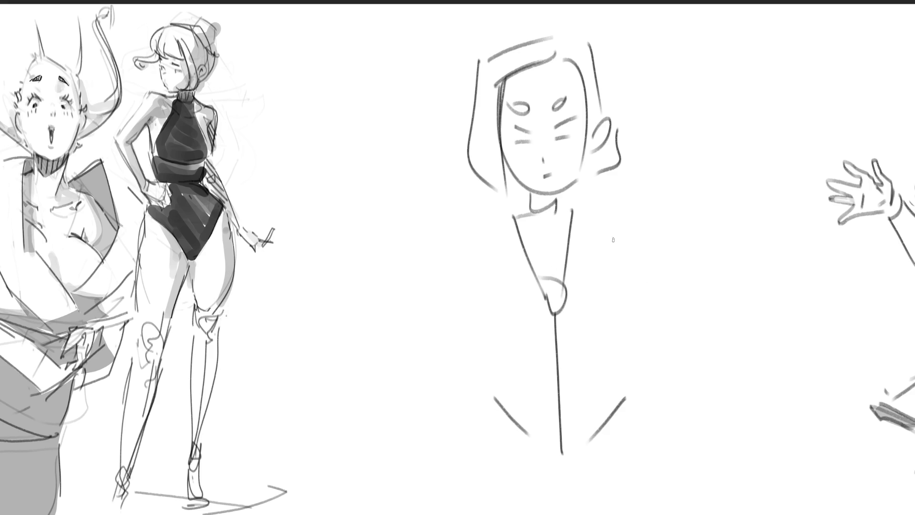
{"action": "mouse_move", "coordinate": [598, 205]}
{"action": "left_mouse_down"}
{"action": "mouse_move", "coordinate": [606, 214]}
{"action": "mouse_move", "coordinate": [603, 205]}
{"action": "left_mouse_up"}
{"action": "left_click_drag", "start_coordinate": [486, 218], "coordinate": [486, 218]}
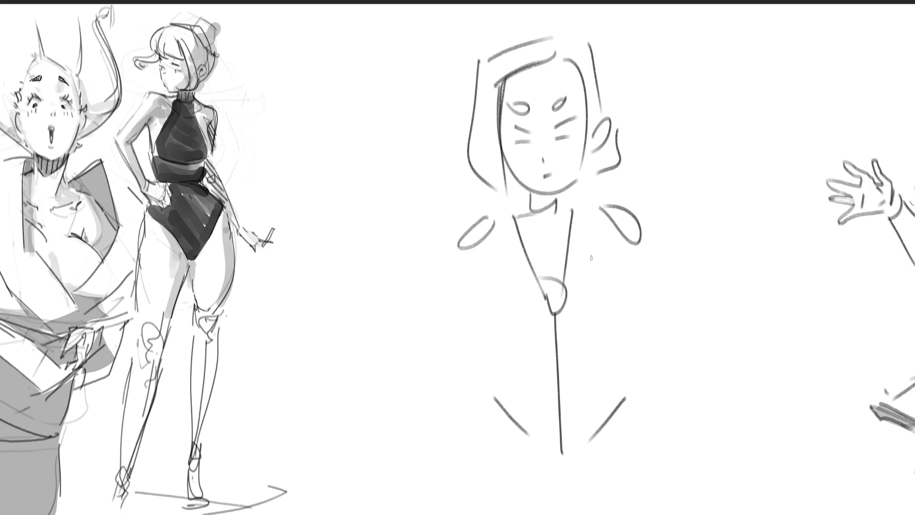
Step: Draw the right arm with a hand and the left arm ending in a curled hand
{"action": "mouse_move", "coordinate": [622, 272]}
{"action": "left_mouse_down"}
{"action": "mouse_move", "coordinate": [644, 261]}
{"action": "mouse_move", "coordinate": [650, 302]}
{"action": "mouse_move", "coordinate": [636, 362]}
{"action": "left_mouse_up"}
{"action": "left_click_drag", "start_coordinate": [656, 300], "coordinate": [665, 427]}
{"action": "left_click_drag", "start_coordinate": [636, 372], "coordinate": [642, 417]}
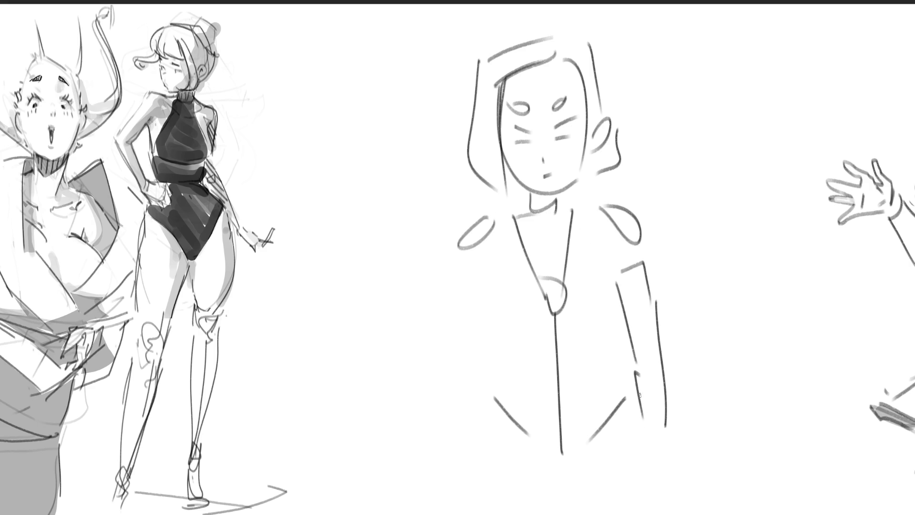
{"action": "mouse_move", "coordinate": [643, 361]}
{"action": "left_mouse_down"}
{"action": "mouse_move", "coordinate": [644, 427]}
{"action": "mouse_move", "coordinate": [665, 423]}
{"action": "mouse_move", "coordinate": [647, 427]}
{"action": "mouse_move", "coordinate": [668, 445]}
{"action": "left_mouse_up"}
{"action": "mouse_move", "coordinate": [452, 278]}
{"action": "left_mouse_down"}
{"action": "mouse_move", "coordinate": [485, 276]}
{"action": "mouse_move", "coordinate": [448, 382]}
{"action": "mouse_move", "coordinate": [456, 441]}
{"action": "mouse_move", "coordinate": [467, 433]}
{"action": "left_mouse_up"}
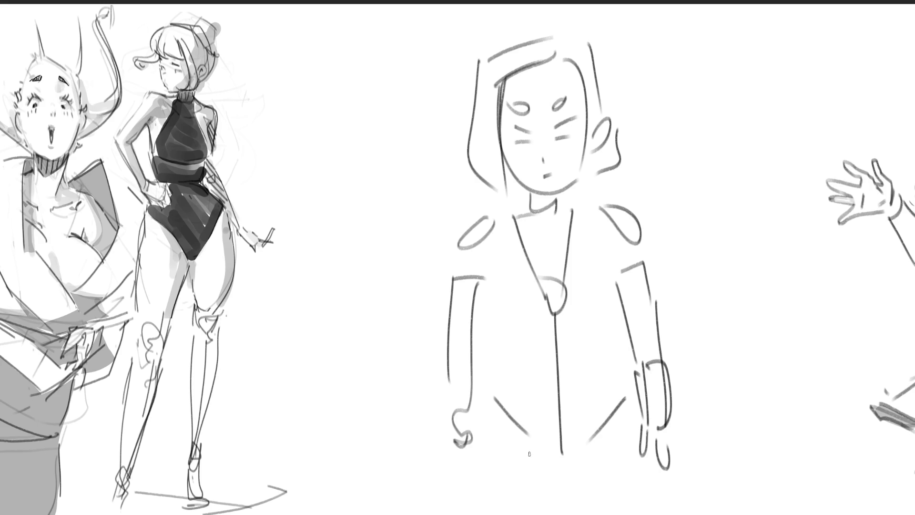
Step: Draw the robe's hem, its centre line and vertical lines at the bottom
{"action": "mouse_move", "coordinate": [473, 499]}
{"action": "left_mouse_down"}
{"action": "mouse_move", "coordinate": [551, 514]}
{"action": "mouse_move", "coordinate": [659, 508]}
{"action": "left_mouse_up"}
{"action": "mouse_move", "coordinate": [552, 471]}
{"action": "left_mouse_down"}
{"action": "mouse_move", "coordinate": [551, 514]}
{"action": "mouse_move", "coordinate": [582, 506]}
{"action": "left_mouse_up"}
{"action": "left_click_drag", "start_coordinate": [651, 466], "coordinate": [648, 508]}
{"action": "left_click_drag", "start_coordinate": [489, 493], "coordinate": [487, 506]}
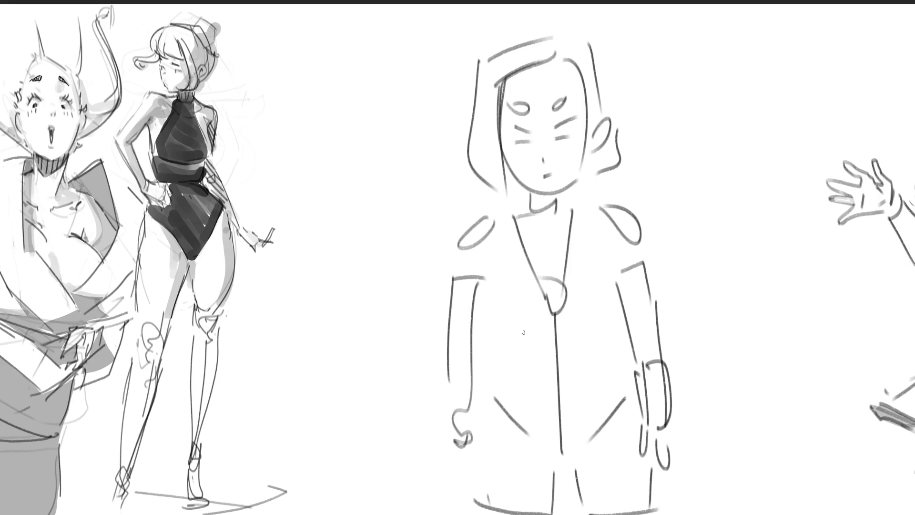
Step: Sketch an open fan with slanted edges and ribs, held by a hand beside the shoulder
{"action": "mouse_move", "coordinate": [644, 187]}
{"action": "left_mouse_down"}
{"action": "mouse_move", "coordinate": [682, 233]}
{"action": "mouse_move", "coordinate": [709, 245]}
{"action": "mouse_move", "coordinate": [693, 242]}
{"action": "mouse_move", "coordinate": [707, 261]}
{"action": "mouse_move", "coordinate": [702, 271]}
{"action": "left_mouse_up"}
{"action": "mouse_move", "coordinate": [717, 275]}
{"action": "left_mouse_down"}
{"action": "mouse_move", "coordinate": [744, 256]}
{"action": "mouse_move", "coordinate": [789, 166]}
{"action": "mouse_move", "coordinate": [744, 255]}
{"action": "left_mouse_up"}
{"action": "mouse_move", "coordinate": [659, 186]}
{"action": "left_mouse_down"}
{"action": "mouse_move", "coordinate": [700, 171]}
{"action": "mouse_move", "coordinate": [770, 168]}
{"action": "mouse_move", "coordinate": [709, 245]}
{"action": "left_mouse_up"}
{"action": "left_click_drag", "start_coordinate": [693, 176], "coordinate": [712, 241]}
{"action": "left_click_drag", "start_coordinate": [732, 166], "coordinate": [717, 243]}
{"action": "left_click_drag", "start_coordinate": [733, 168], "coordinate": [725, 231]}
{"action": "left_click_drag", "start_coordinate": [766, 167], "coordinate": [744, 247]}
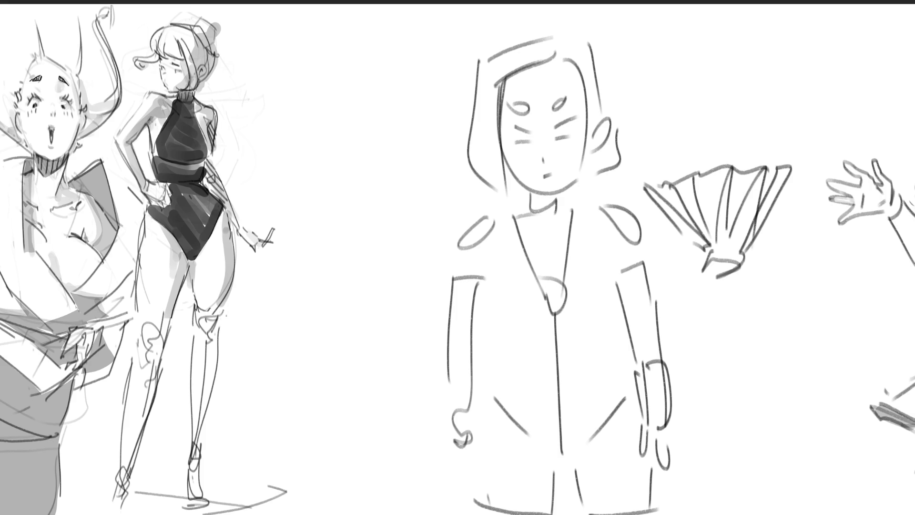
Step: Scale the masked figure and fan to about half size, move them beside the standing figure, and darken the hem
{"action": "key", "text": "ctrl+0"}
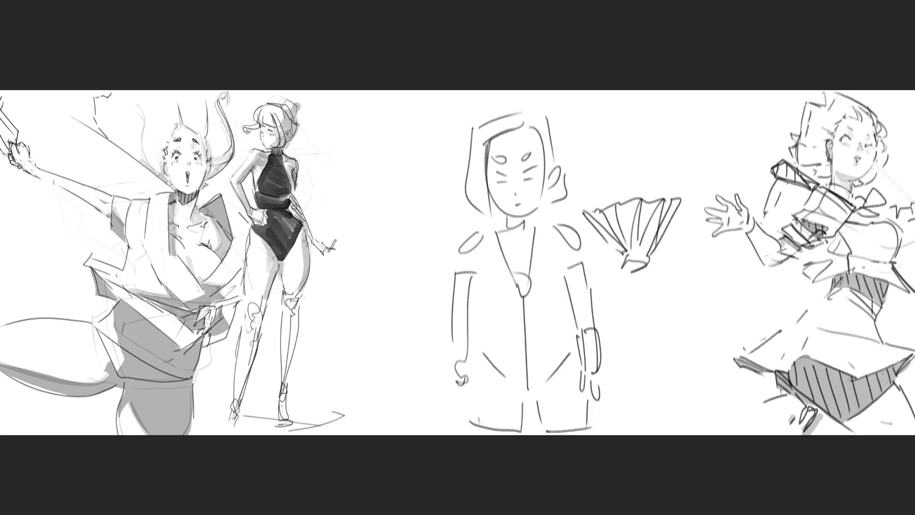
{"action": "key", "text": "ctrl+t"}
{"action": "left_click_drag", "start_coordinate": [682, 272], "coordinate": [571, 272]}
{"action": "left_click_drag", "start_coordinate": [510, 271], "coordinate": [393, 206]}
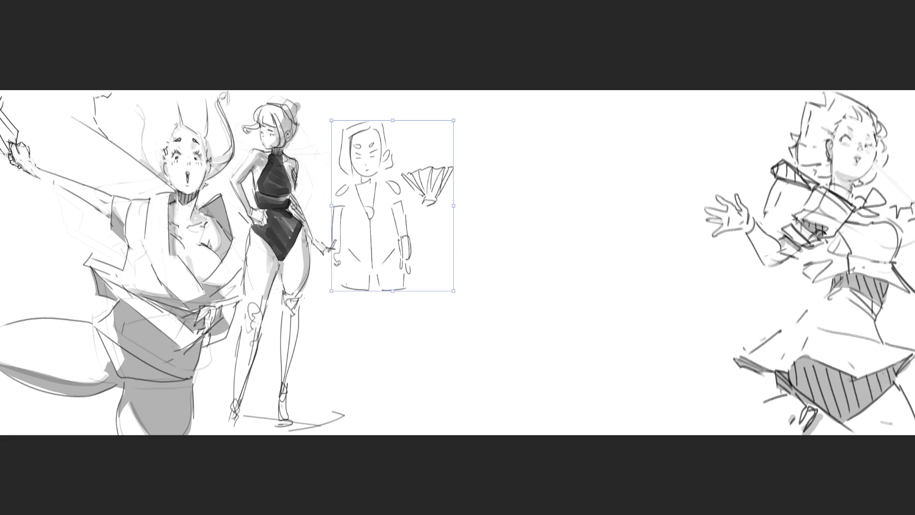
{"action": "key", "text": "Return"}
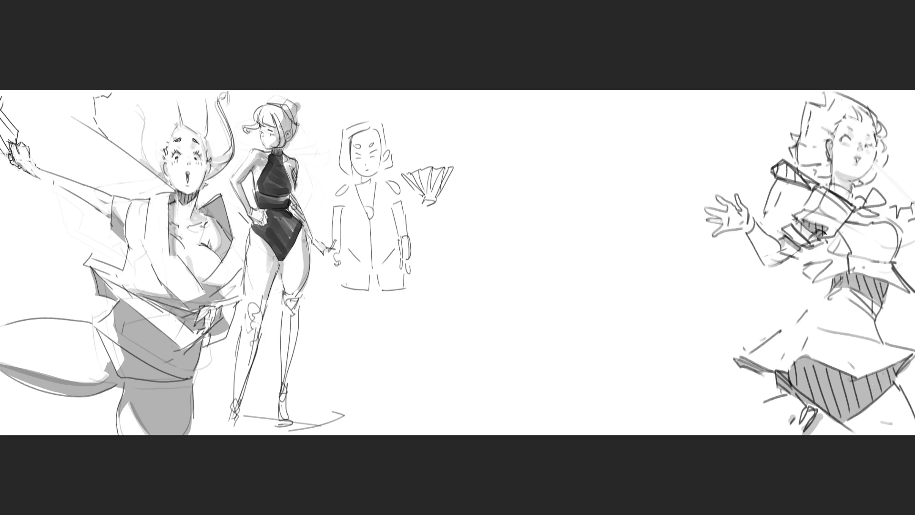
{"action": "left_click_drag", "start_coordinate": [377, 286], "coordinate": [406, 288]}
Step: Draw feet beneath the small masked figure's robe
{"action": "mouse_move", "coordinate": [387, 341]}
{"action": "left_mouse_down"}
{"action": "mouse_move", "coordinate": [389, 328]}
{"action": "mouse_move", "coordinate": [405, 339]}
{"action": "mouse_move", "coordinate": [347, 320]}
{"action": "left_mouse_up"}
{"action": "left_click_drag", "start_coordinate": [394, 392], "coordinate": [406, 404]}
{"action": "mouse_move", "coordinate": [349, 382]}
{"action": "left_mouse_down"}
{"action": "mouse_move", "coordinate": [353, 364]}
{"action": "mouse_move", "coordinate": [366, 407]}
{"action": "left_mouse_up"}
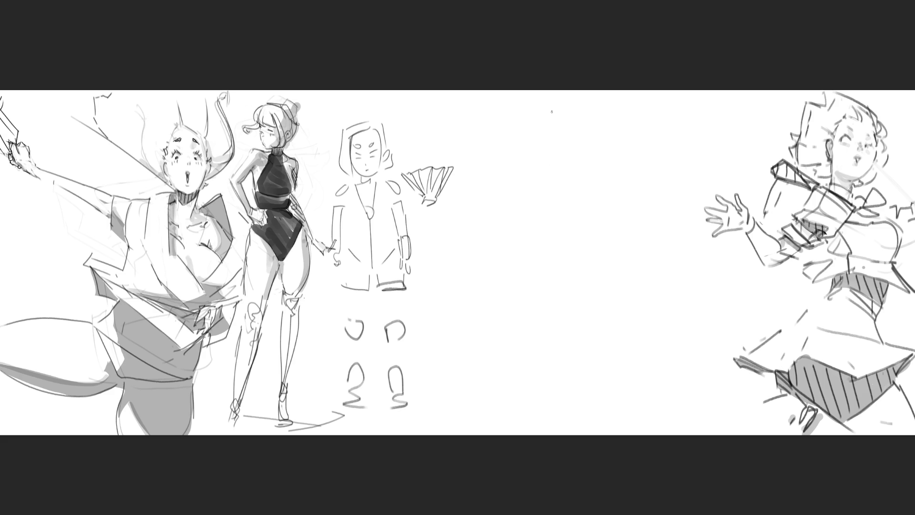
Step: Rough out a new round head outline in the blank middle of the sheet
{"action": "mouse_move", "coordinate": [560, 105]}
{"action": "left_mouse_down"}
{"action": "mouse_move", "coordinate": [520, 147]}
{"action": "mouse_move", "coordinate": [578, 99]}
{"action": "left_mouse_up"}
{"action": "left_click_drag", "start_coordinate": [563, 154], "coordinate": [585, 162]}
{"action": "left_click_drag", "start_coordinate": [530, 150], "coordinate": [566, 157]}
{"action": "mouse_move", "coordinate": [541, 152]}
{"action": "left_mouse_down"}
{"action": "mouse_move", "coordinate": [572, 156]}
{"action": "mouse_move", "coordinate": [590, 109]}
{"action": "mouse_move", "coordinate": [585, 163]}
{"action": "left_mouse_up"}
{"action": "mouse_move", "coordinate": [589, 122]}
{"action": "left_mouse_down"}
{"action": "mouse_move", "coordinate": [595, 107]}
{"action": "mouse_move", "coordinate": [608, 152]}
{"action": "mouse_move", "coordinate": [612, 138]}
{"action": "left_mouse_up"}
{"action": "mouse_move", "coordinate": [611, 152]}
{"action": "left_mouse_down"}
{"action": "mouse_move", "coordinate": [579, 193]}
{"action": "mouse_move", "coordinate": [548, 171]}
{"action": "left_mouse_up"}
{"action": "mouse_move", "coordinate": [558, 176]}
{"action": "left_mouse_down"}
{"action": "mouse_move", "coordinate": [584, 196]}
{"action": "mouse_move", "coordinate": [598, 132]}
{"action": "mouse_move", "coordinate": [587, 169]}
{"action": "mouse_move", "coordinate": [605, 160]}
{"action": "mouse_move", "coordinate": [601, 172]}
{"action": "left_mouse_up"}
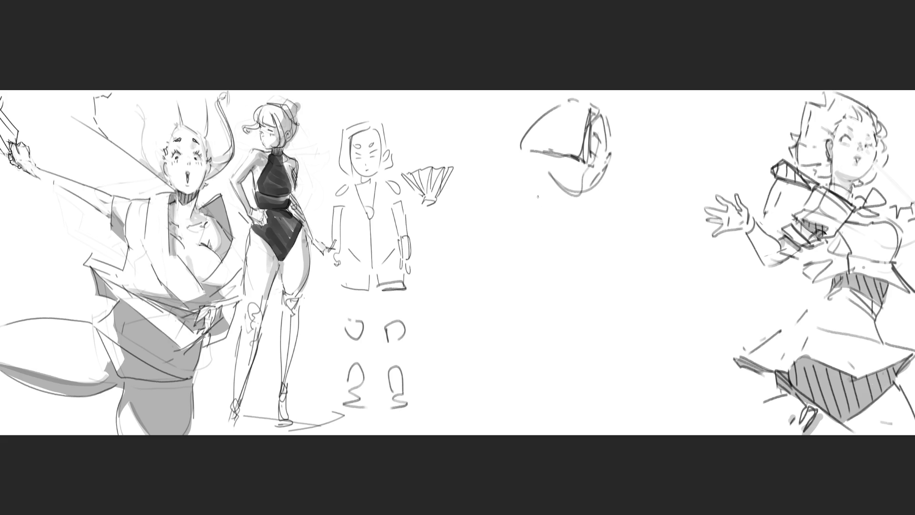
Step: Draw a V-shaped neckline and both sides of the torso below the new head
{"action": "left_click_drag", "start_coordinate": [552, 155], "coordinate": [537, 195]}
{"action": "left_click_drag", "start_coordinate": [547, 183], "coordinate": [555, 205]}
{"action": "mouse_move", "coordinate": [532, 195]}
{"action": "left_mouse_down"}
{"action": "mouse_move", "coordinate": [513, 204]}
{"action": "mouse_move", "coordinate": [541, 210]}
{"action": "mouse_move", "coordinate": [581, 189]}
{"action": "mouse_move", "coordinate": [603, 212]}
{"action": "left_mouse_up"}
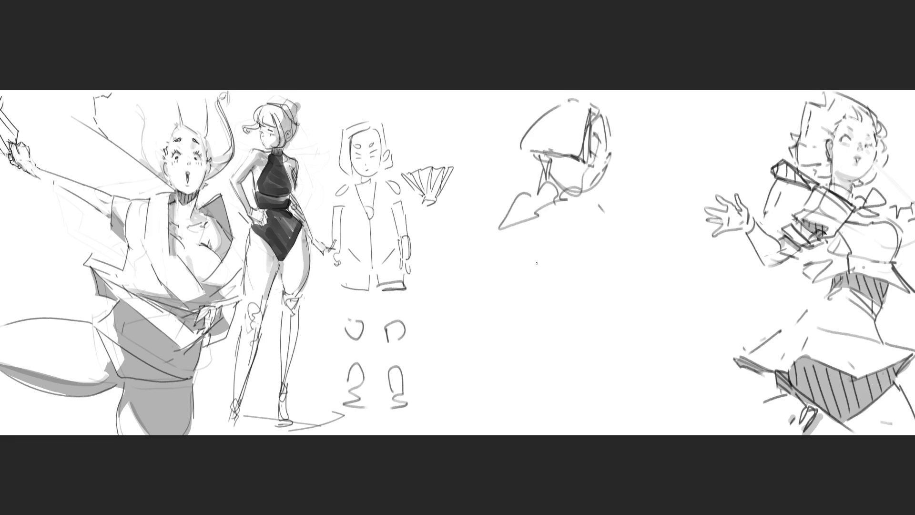
{"action": "mouse_move", "coordinate": [523, 248]}
{"action": "left_mouse_down"}
{"action": "mouse_move", "coordinate": [541, 301]}
{"action": "mouse_move", "coordinate": [521, 304]}
{"action": "mouse_move", "coordinate": [565, 329]}
{"action": "mouse_move", "coordinate": [529, 366]}
{"action": "mouse_move", "coordinate": [597, 298]}
{"action": "mouse_move", "coordinate": [610, 358]}
{"action": "left_mouse_up"}
Step: Sketch the lower body and leg lines at the figure's lower left
{"action": "left_click_drag", "start_coordinate": [545, 381], "coordinate": [555, 392]}
{"action": "left_click_drag", "start_coordinate": [614, 406], "coordinate": [616, 416]}
{"action": "left_click_drag", "start_coordinate": [542, 384], "coordinate": [565, 397]}
{"action": "left_click_drag", "start_coordinate": [609, 347], "coordinate": [615, 404]}
{"action": "left_click_drag", "start_coordinate": [596, 400], "coordinate": [614, 404]}
{"action": "left_click_drag", "start_coordinate": [618, 363], "coordinate": [629, 408]}
{"action": "left_click_drag", "start_coordinate": [504, 365], "coordinate": [495, 383]}
{"action": "left_click_drag", "start_coordinate": [519, 414], "coordinate": [523, 434]}
{"action": "left_click_drag", "start_coordinate": [505, 387], "coordinate": [508, 428]}
{"action": "left_click_drag", "start_coordinate": [511, 430], "coordinate": [555, 405]}
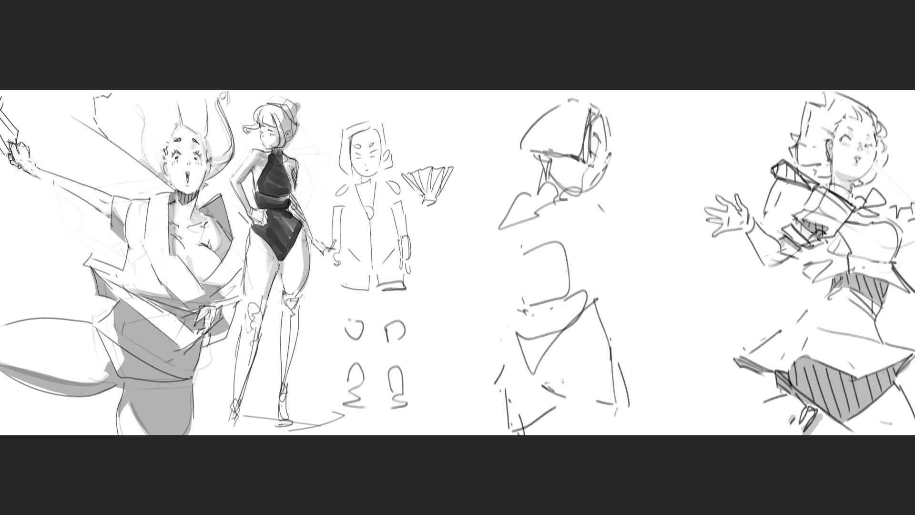
Step: Draw the right arm raised up holding an open fan with ribs and a cuff
{"action": "left_click_drag", "start_coordinate": [594, 250], "coordinate": [619, 266]}
{"action": "mouse_move", "coordinate": [602, 217]}
{"action": "left_mouse_down"}
{"action": "mouse_move", "coordinate": [631, 247]}
{"action": "mouse_move", "coordinate": [666, 178]}
{"action": "mouse_move", "coordinate": [633, 141]}
{"action": "mouse_move", "coordinate": [696, 100]}
{"action": "mouse_move", "coordinate": [681, 179]}
{"action": "left_mouse_up"}
{"action": "mouse_move", "coordinate": [637, 138]}
{"action": "left_mouse_down"}
{"action": "mouse_move", "coordinate": [701, 130]}
{"action": "mouse_move", "coordinate": [688, 178]}
{"action": "left_mouse_up"}
{"action": "left_click_drag", "start_coordinate": [660, 122], "coordinate": [659, 178]}
{"action": "mouse_move", "coordinate": [672, 116]}
{"action": "left_mouse_down"}
{"action": "mouse_move", "coordinate": [669, 173]}
{"action": "mouse_move", "coordinate": [681, 186]}
{"action": "left_mouse_up"}
{"action": "mouse_move", "coordinate": [657, 186]}
{"action": "left_mouse_down"}
{"action": "mouse_move", "coordinate": [691, 180]}
{"action": "mouse_move", "coordinate": [666, 202]}
{"action": "left_mouse_up"}
{"action": "left_click_drag", "start_coordinate": [690, 182], "coordinate": [640, 269]}
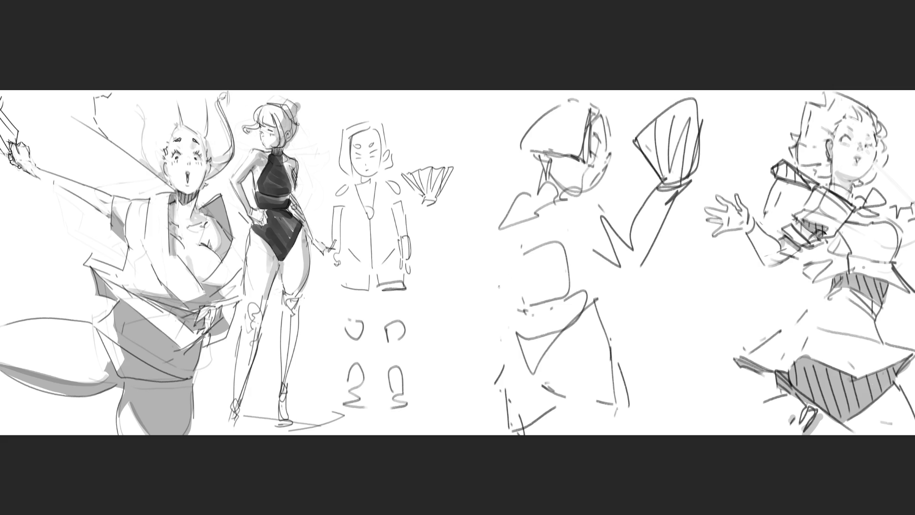
Step: Add the left arm with a curved hip, refine the wrist cuff, and mark the waist
{"action": "left_click_drag", "start_coordinate": [514, 206], "coordinate": [463, 279]}
{"action": "left_click_drag", "start_coordinate": [492, 304], "coordinate": [500, 315]}
{"action": "left_click_drag", "start_coordinate": [484, 281], "coordinate": [511, 305]}
{"action": "left_click_drag", "start_coordinate": [517, 220], "coordinate": [471, 281]}
{"action": "left_click_drag", "start_coordinate": [656, 197], "coordinate": [666, 221]}
{"action": "left_click_drag", "start_coordinate": [489, 292], "coordinate": [498, 301]}
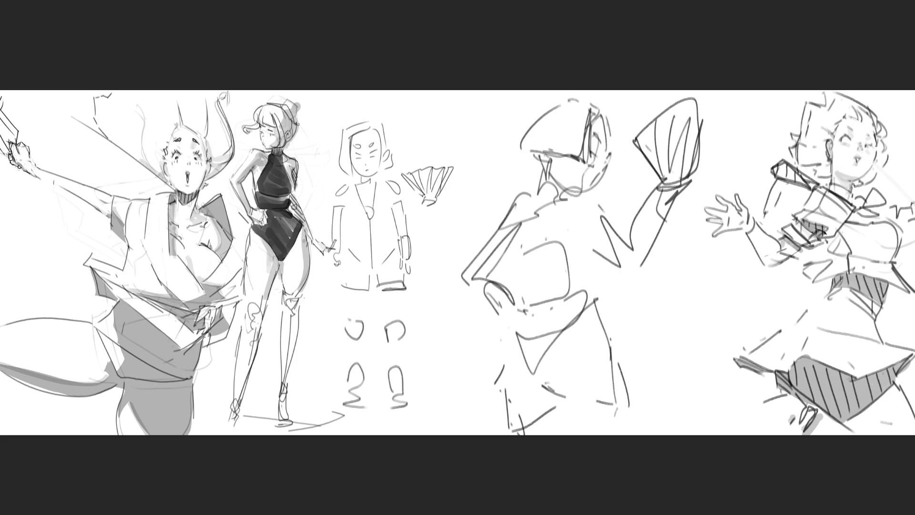
{"action": "left_click_drag", "start_coordinate": [527, 258], "coordinate": [539, 259]}
{"action": "left_click_drag", "start_coordinate": [588, 247], "coordinate": [594, 289]}
Step: Add a collar, lines below the waist, lower-body folds, and refine the head outline
{"action": "mouse_move", "coordinate": [528, 195]}
{"action": "left_mouse_down"}
{"action": "mouse_move", "coordinate": [530, 214]}
{"action": "mouse_move", "coordinate": [557, 203]}
{"action": "mouse_move", "coordinate": [538, 239]}
{"action": "left_mouse_up"}
{"action": "mouse_move", "coordinate": [541, 306]}
{"action": "left_mouse_down"}
{"action": "mouse_move", "coordinate": [531, 381]}
{"action": "mouse_move", "coordinate": [587, 316]}
{"action": "left_mouse_up"}
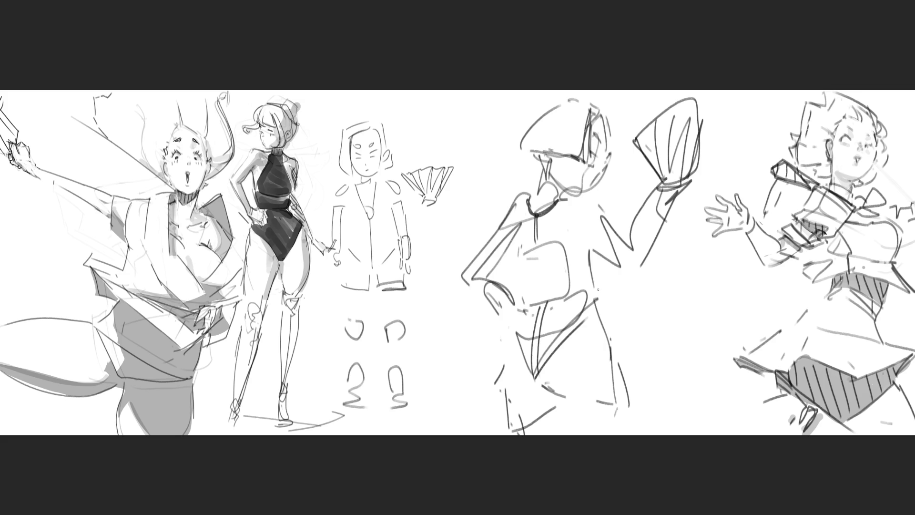
{"action": "left_click_drag", "start_coordinate": [509, 340], "coordinate": [532, 378]}
{"action": "left_click_drag", "start_coordinate": [516, 340], "coordinate": [501, 398]}
{"action": "mouse_move", "coordinate": [610, 101]}
{"action": "left_mouse_down"}
{"action": "mouse_move", "coordinate": [615, 150]}
{"action": "mouse_move", "coordinate": [592, 109]}
{"action": "mouse_move", "coordinate": [589, 121]}
{"action": "left_mouse_up"}
{"action": "mouse_move", "coordinate": [524, 90]}
{"action": "left_mouse_down"}
{"action": "mouse_move", "coordinate": [504, 144]}
{"action": "mouse_move", "coordinate": [560, 156]}
{"action": "left_mouse_up"}
{"action": "left_click_drag", "start_coordinate": [503, 156], "coordinate": [576, 159]}
Step: Add detail lines to the head, a rectangular panel on the torso, and both shoulder shapes
{"action": "left_click_drag", "start_coordinate": [604, 90], "coordinate": [607, 141]}
{"action": "mouse_move", "coordinate": [605, 96]}
{"action": "left_mouse_down"}
{"action": "mouse_move", "coordinate": [575, 142]}
{"action": "mouse_move", "coordinate": [612, 152]}
{"action": "mouse_move", "coordinate": [595, 141]}
{"action": "mouse_move", "coordinate": [612, 143]}
{"action": "mouse_move", "coordinate": [601, 151]}
{"action": "mouse_move", "coordinate": [605, 167]}
{"action": "mouse_move", "coordinate": [586, 171]}
{"action": "mouse_move", "coordinate": [587, 186]}
{"action": "mouse_move", "coordinate": [601, 175]}
{"action": "mouse_move", "coordinate": [589, 185]}
{"action": "mouse_move", "coordinate": [616, 192]}
{"action": "left_mouse_up"}
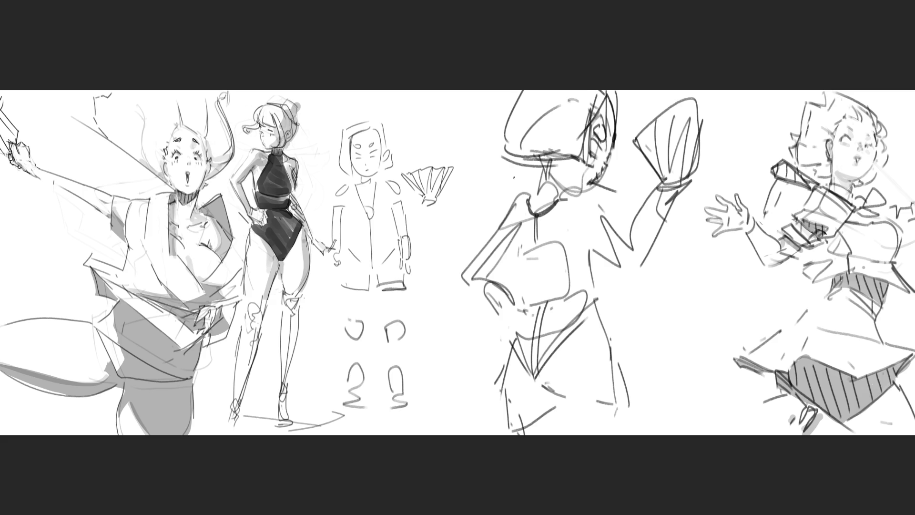
{"action": "mouse_move", "coordinate": [512, 256]}
{"action": "left_mouse_down"}
{"action": "mouse_move", "coordinate": [569, 235]}
{"action": "mouse_move", "coordinate": [572, 288]}
{"action": "left_mouse_up"}
{"action": "left_click_drag", "start_coordinate": [561, 239], "coordinate": [553, 309]}
{"action": "left_click_drag", "start_coordinate": [510, 263], "coordinate": [564, 305]}
{"action": "left_click_drag", "start_coordinate": [566, 240], "coordinate": [578, 297]}
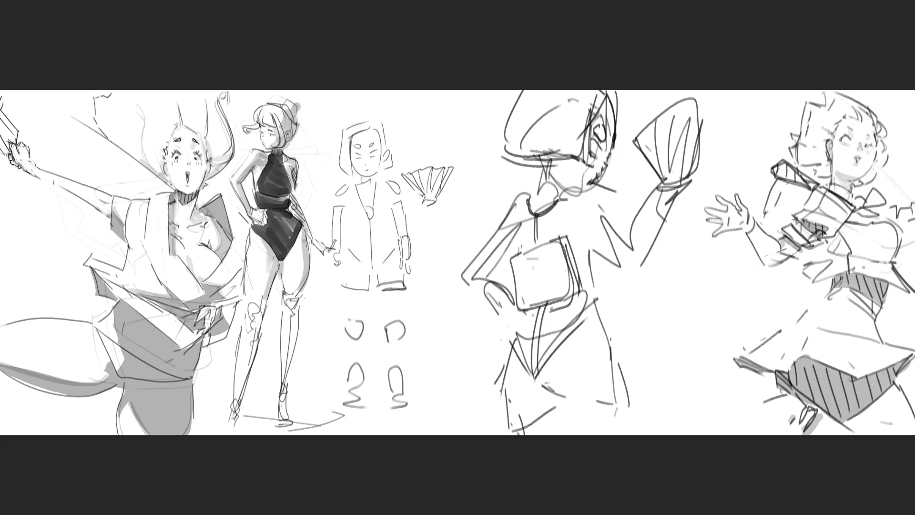
{"action": "mouse_move", "coordinate": [597, 192]}
{"action": "left_mouse_down"}
{"action": "mouse_move", "coordinate": [567, 197]}
{"action": "mouse_move", "coordinate": [600, 194]}
{"action": "left_mouse_up"}
{"action": "mouse_move", "coordinate": [525, 195]}
{"action": "left_mouse_down"}
{"action": "mouse_move", "coordinate": [494, 220]}
{"action": "mouse_move", "coordinate": [520, 201]}
{"action": "left_mouse_up"}
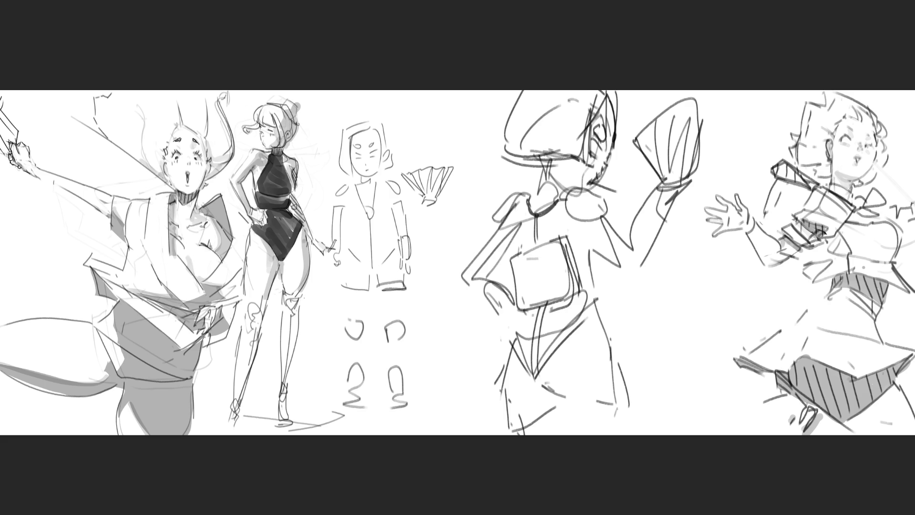
Step: Delete both fan-bearer figures and draw four zigzag composition lines across the emptied middle
{"action": "key", "text": "Delete"}
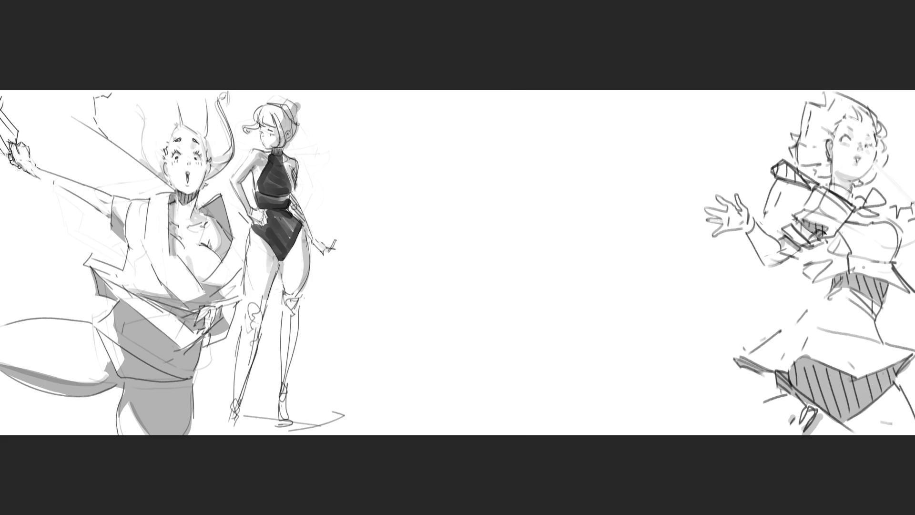
{"action": "mouse_move", "coordinate": [379, 139]}
{"action": "left_mouse_down"}
{"action": "mouse_move", "coordinate": [382, 211]}
{"action": "mouse_move", "coordinate": [342, 166]}
{"action": "mouse_move", "coordinate": [353, 213]}
{"action": "mouse_move", "coordinate": [324, 294]}
{"action": "left_mouse_up"}
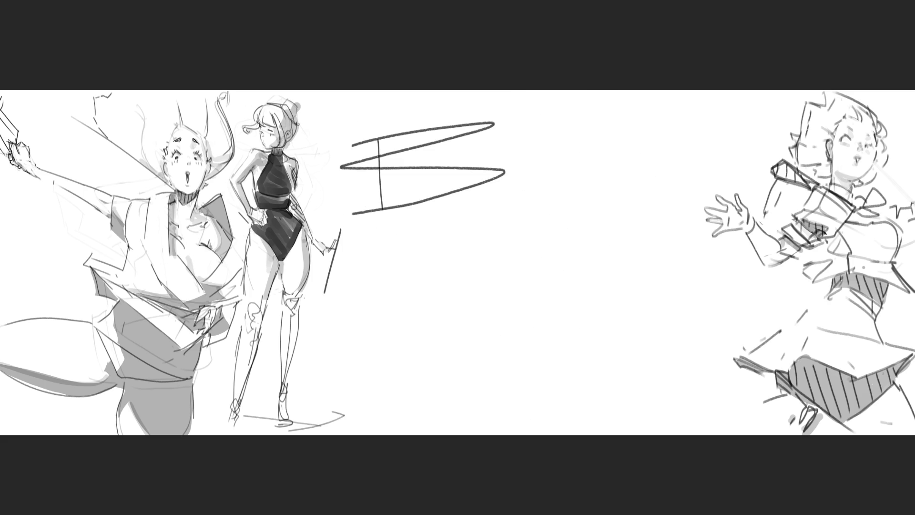
{"action": "mouse_move", "coordinate": [321, 243]}
{"action": "left_mouse_down"}
{"action": "mouse_move", "coordinate": [311, 268]}
{"action": "mouse_move", "coordinate": [561, 288]}
{"action": "left_mouse_up"}
{"action": "left_click_drag", "start_coordinate": [509, 310], "coordinate": [537, 389]}
{"action": "mouse_move", "coordinate": [470, 321]}
{"action": "left_mouse_down"}
{"action": "mouse_move", "coordinate": [530, 312]}
{"action": "mouse_move", "coordinate": [735, 335]}
{"action": "mouse_move", "coordinate": [262, 408]}
{"action": "left_mouse_up"}
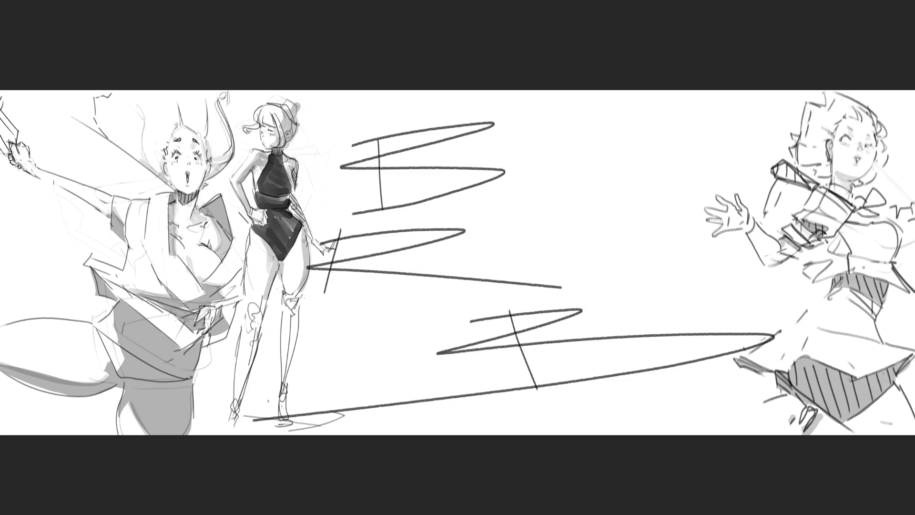
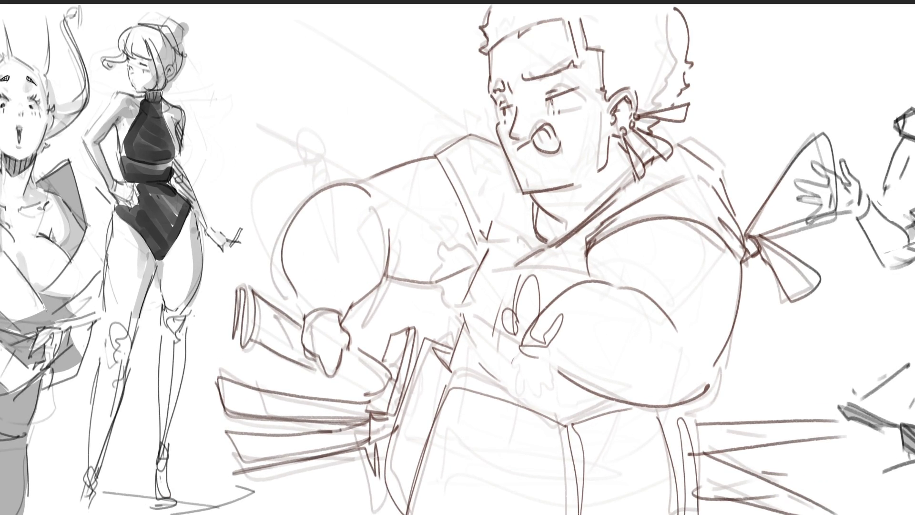
Step: Cover the whole figure area behind the sketch with a dark red textured background
{"action": "left_click", "coordinate": [578, 153]}
{"action": "mouse_move", "coordinate": [579, 153]}
{"action": "left_mouse_down"}
{"action": "mouse_move", "coordinate": [524, 143]}
{"action": "mouse_move", "coordinate": [595, 158]}
{"action": "mouse_move", "coordinate": [429, 134]}
{"action": "mouse_move", "coordinate": [714, 143]}
{"action": "mouse_move", "coordinate": [620, 119]}
{"action": "mouse_move", "coordinate": [429, 96]}
{"action": "mouse_move", "coordinate": [762, 238]}
{"action": "left_mouse_up"}
{"action": "mouse_move", "coordinate": [346, 203]}
{"action": "left_mouse_down"}
{"action": "mouse_move", "coordinate": [310, 286]}
{"action": "mouse_move", "coordinate": [591, 386]}
{"action": "mouse_move", "coordinate": [786, 333]}
{"action": "mouse_move", "coordinate": [679, 357]}
{"action": "mouse_move", "coordinate": [552, 92]}
{"action": "mouse_move", "coordinate": [387, 224]}
{"action": "mouse_move", "coordinate": [705, 224]}
{"action": "mouse_move", "coordinate": [715, 254]}
{"action": "mouse_move", "coordinate": [417, 174]}
{"action": "mouse_move", "coordinate": [395, 298]}
{"action": "mouse_move", "coordinate": [641, 331]}
{"action": "mouse_move", "coordinate": [906, 286]}
{"action": "mouse_move", "coordinate": [896, 309]}
{"action": "mouse_move", "coordinate": [914, 310]}
{"action": "left_mouse_up"}
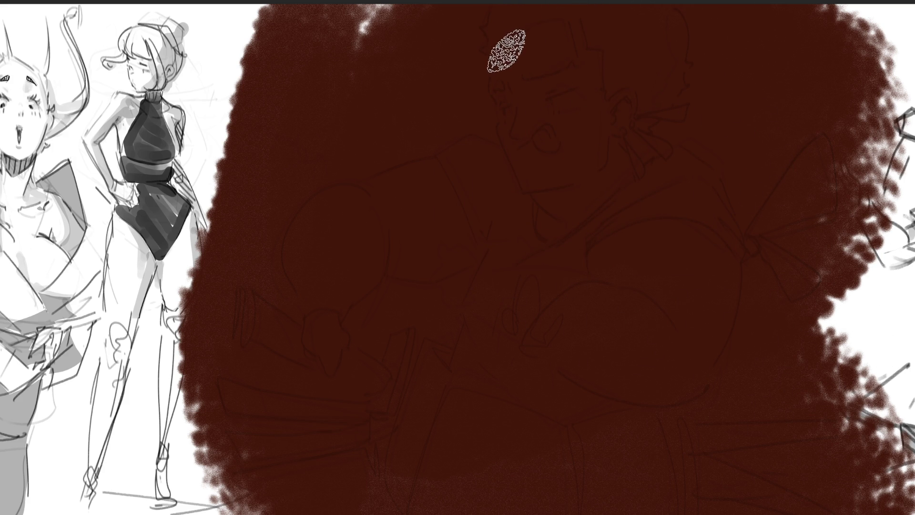
Step: Block in the face, left arm and crossed forearm in muted pink, then add brown hair
{"action": "left_click", "coordinate": [503, 56]}
{"action": "mouse_move", "coordinate": [537, 148]}
{"action": "left_mouse_down"}
{"action": "mouse_move", "coordinate": [512, 52]}
{"action": "mouse_move", "coordinate": [570, 71]}
{"action": "mouse_move", "coordinate": [536, 166]}
{"action": "mouse_move", "coordinate": [567, 195]}
{"action": "left_mouse_up"}
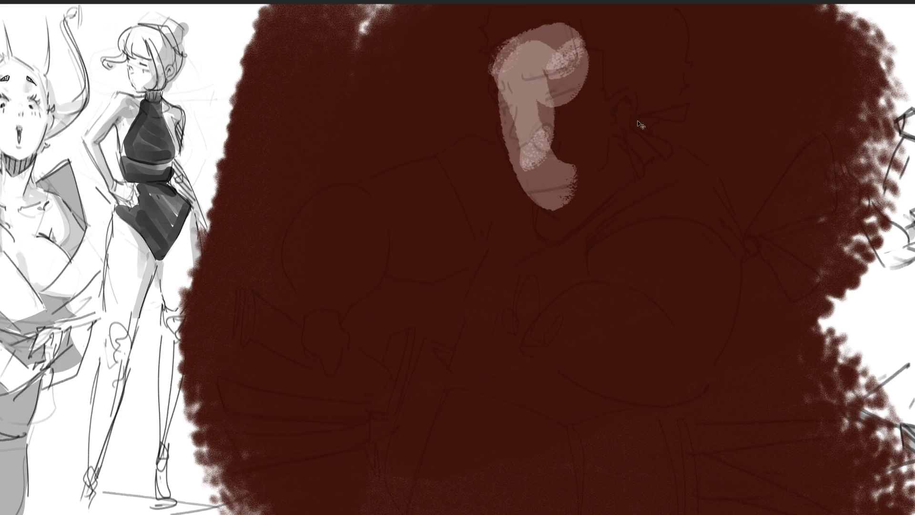
{"action": "key", "text": "ctrl+z"}
{"action": "key", "text": "ctrl+z"}
{"action": "key", "text": "ctrl+z"}
{"action": "mouse_move", "coordinate": [505, 37]}
{"action": "left_mouse_down"}
{"action": "mouse_move", "coordinate": [510, 78]}
{"action": "mouse_move", "coordinate": [577, 181]}
{"action": "mouse_move", "coordinate": [586, 102]}
{"action": "mouse_move", "coordinate": [548, 134]}
{"action": "mouse_move", "coordinate": [586, 179]}
{"action": "mouse_move", "coordinate": [604, 177]}
{"action": "left_mouse_up"}
{"action": "mouse_move", "coordinate": [424, 184]}
{"action": "left_mouse_down"}
{"action": "mouse_move", "coordinate": [441, 245]}
{"action": "mouse_move", "coordinate": [421, 256]}
{"action": "mouse_move", "coordinate": [339, 204]}
{"action": "mouse_move", "coordinate": [364, 247]}
{"action": "mouse_move", "coordinate": [321, 256]}
{"action": "mouse_move", "coordinate": [340, 283]}
{"action": "mouse_move", "coordinate": [329, 358]}
{"action": "left_mouse_up"}
{"action": "mouse_move", "coordinate": [524, 296]}
{"action": "left_mouse_down"}
{"action": "mouse_move", "coordinate": [562, 323]}
{"action": "mouse_move", "coordinate": [541, 327]}
{"action": "mouse_move", "coordinate": [565, 340]}
{"action": "mouse_move", "coordinate": [525, 327]}
{"action": "mouse_move", "coordinate": [627, 302]}
{"action": "mouse_move", "coordinate": [625, 247]}
{"action": "mouse_move", "coordinate": [663, 303]}
{"action": "mouse_move", "coordinate": [701, 289]}
{"action": "mouse_move", "coordinate": [688, 361]}
{"action": "mouse_move", "coordinate": [696, 263]}
{"action": "left_mouse_up"}
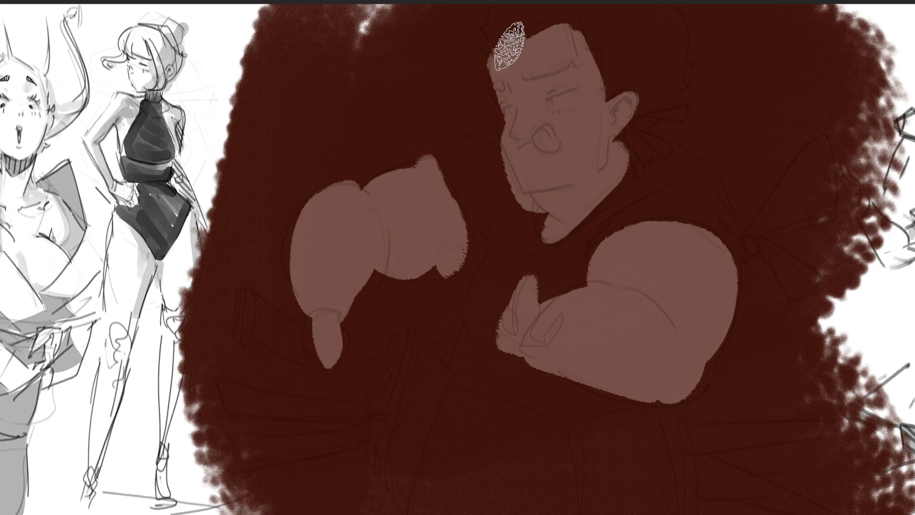
{"action": "mouse_move", "coordinate": [513, 31]}
{"action": "left_mouse_down"}
{"action": "mouse_move", "coordinate": [490, 38]}
{"action": "mouse_move", "coordinate": [518, 16]}
{"action": "mouse_move", "coordinate": [592, 16]}
{"action": "mouse_move", "coordinate": [596, 36]}
{"action": "mouse_move", "coordinate": [667, 67]}
{"action": "mouse_move", "coordinate": [646, 38]}
{"action": "left_mouse_up"}
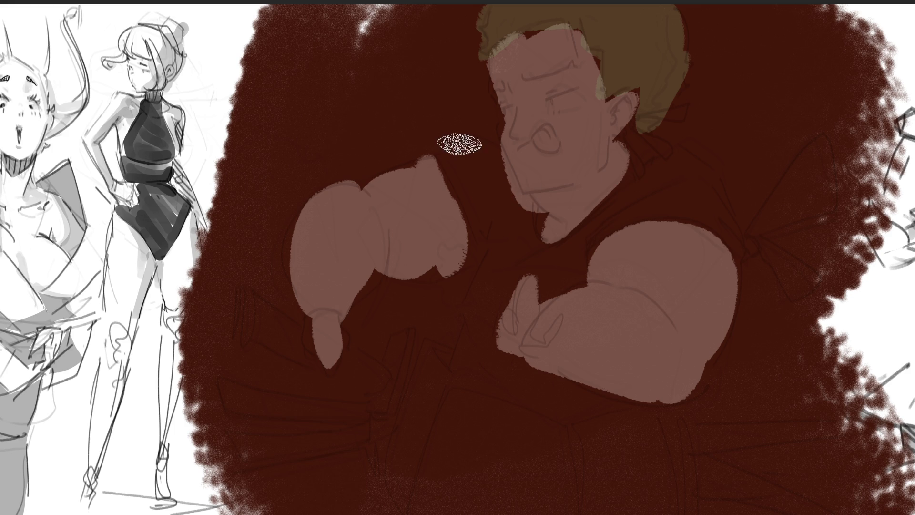
Step: Lay light greyish pink over the chest and paint the cream wrap across arm and collar
{"action": "left_click_drag", "start_coordinate": [461, 151], "coordinate": [488, 171]}
{"action": "mouse_move", "coordinate": [504, 210]}
{"action": "left_mouse_down"}
{"action": "mouse_move", "coordinate": [507, 261]}
{"action": "mouse_move", "coordinate": [544, 284]}
{"action": "mouse_move", "coordinate": [669, 179]}
{"action": "mouse_move", "coordinate": [633, 210]}
{"action": "mouse_move", "coordinate": [719, 219]}
{"action": "mouse_move", "coordinate": [664, 179]}
{"action": "left_mouse_up"}
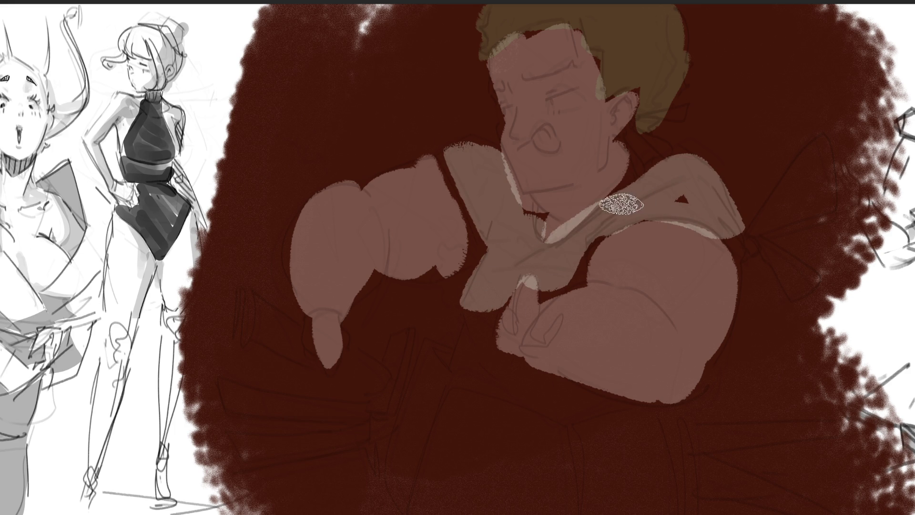
{"action": "mouse_move", "coordinate": [488, 305]}
{"action": "left_mouse_down"}
{"action": "mouse_move", "coordinate": [480, 361]}
{"action": "mouse_move", "coordinate": [429, 343]}
{"action": "mouse_move", "coordinate": [535, 370]}
{"action": "left_mouse_up"}
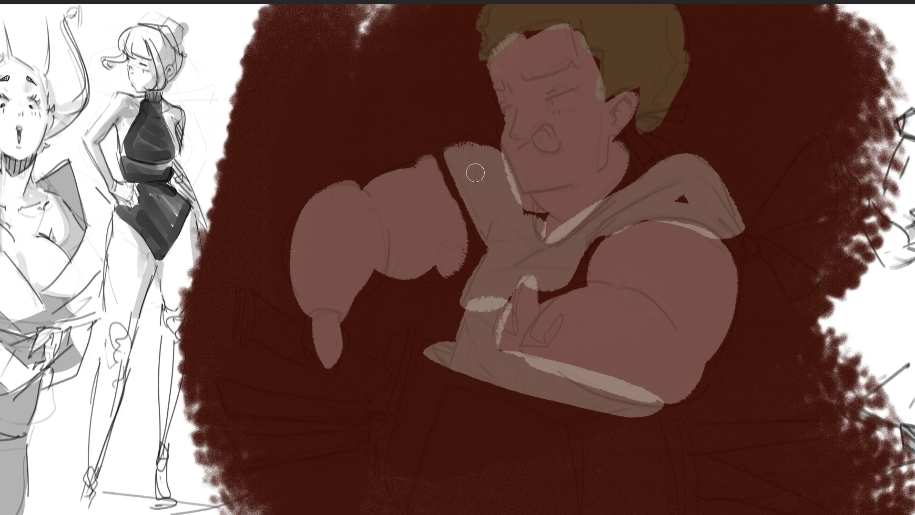
{"action": "mouse_move", "coordinate": [474, 177]}
{"action": "left_mouse_down"}
{"action": "mouse_move", "coordinate": [478, 238]}
{"action": "mouse_move", "coordinate": [486, 160]}
{"action": "mouse_move", "coordinate": [529, 257]}
{"action": "mouse_move", "coordinate": [626, 191]}
{"action": "mouse_move", "coordinate": [695, 162]}
{"action": "mouse_move", "coordinate": [574, 252]}
{"action": "mouse_move", "coordinate": [700, 214]}
{"action": "mouse_move", "coordinate": [564, 268]}
{"action": "mouse_move", "coordinate": [508, 257]}
{"action": "mouse_move", "coordinate": [455, 372]}
{"action": "mouse_move", "coordinate": [483, 351]}
{"action": "mouse_move", "coordinate": [605, 411]}
{"action": "mouse_move", "coordinate": [660, 412]}
{"action": "left_mouse_up"}
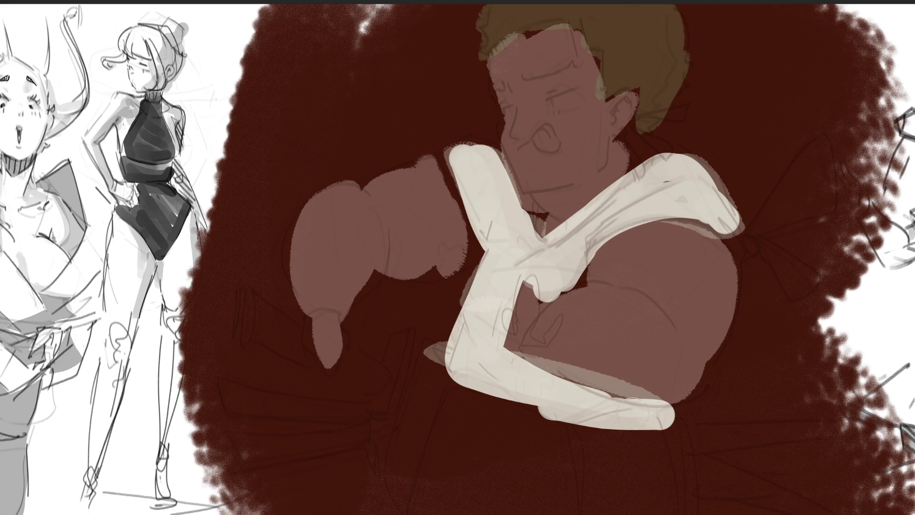
Step: With a smaller brush, paint white eye highlights and a pink mouth
{"action": "key", "text": "bracketleft"}
{"action": "key", "text": "bracketleft"}
{"action": "key", "text": "bracketleft"}
{"action": "mouse_move", "coordinate": [555, 103]}
{"action": "left_mouse_down"}
{"action": "mouse_move", "coordinate": [574, 92]}
{"action": "mouse_move", "coordinate": [501, 112]}
{"action": "mouse_move", "coordinate": [511, 110]}
{"action": "left_mouse_up"}
{"action": "left_click_drag", "start_coordinate": [545, 141], "coordinate": [555, 150]}
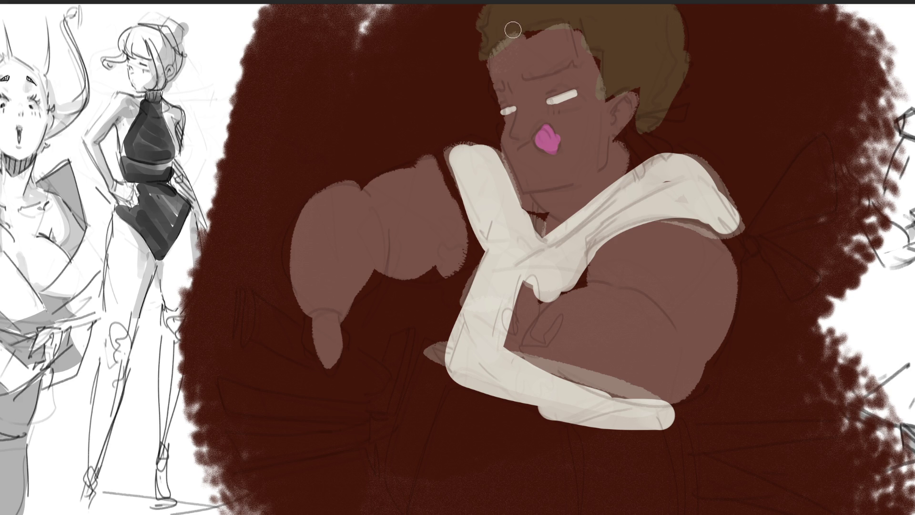
Step: Paint green over the brown hair and pale pink across the forehead and face
{"action": "mouse_move", "coordinate": [513, 34]}
{"action": "left_mouse_down"}
{"action": "mouse_move", "coordinate": [479, 57]}
{"action": "mouse_move", "coordinate": [493, 11]}
{"action": "mouse_move", "coordinate": [496, 35]}
{"action": "mouse_move", "coordinate": [588, 12]}
{"action": "mouse_move", "coordinate": [610, 58]}
{"action": "mouse_move", "coordinate": [618, 48]}
{"action": "mouse_move", "coordinate": [602, 143]}
{"action": "mouse_move", "coordinate": [604, 107]}
{"action": "mouse_move", "coordinate": [650, 82]}
{"action": "left_mouse_up"}
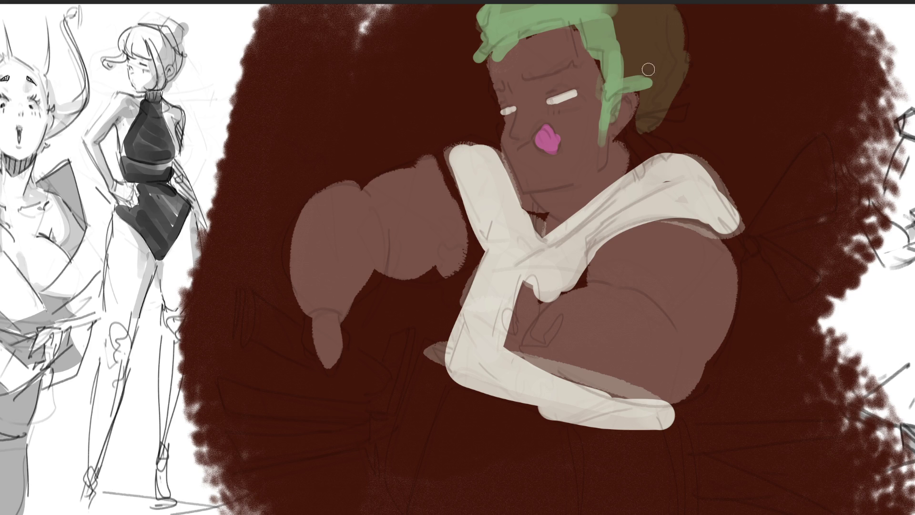
{"action": "mouse_move", "coordinate": [620, 36]}
{"action": "left_mouse_down"}
{"action": "mouse_move", "coordinate": [612, 76]}
{"action": "mouse_move", "coordinate": [636, 72]}
{"action": "mouse_move", "coordinate": [643, 27]}
{"action": "mouse_move", "coordinate": [653, 115]}
{"action": "mouse_move", "coordinate": [667, 14]}
{"action": "mouse_move", "coordinate": [628, 43]}
{"action": "mouse_move", "coordinate": [667, 36]}
{"action": "mouse_move", "coordinate": [634, 90]}
{"action": "mouse_move", "coordinate": [672, 116]}
{"action": "left_mouse_up"}
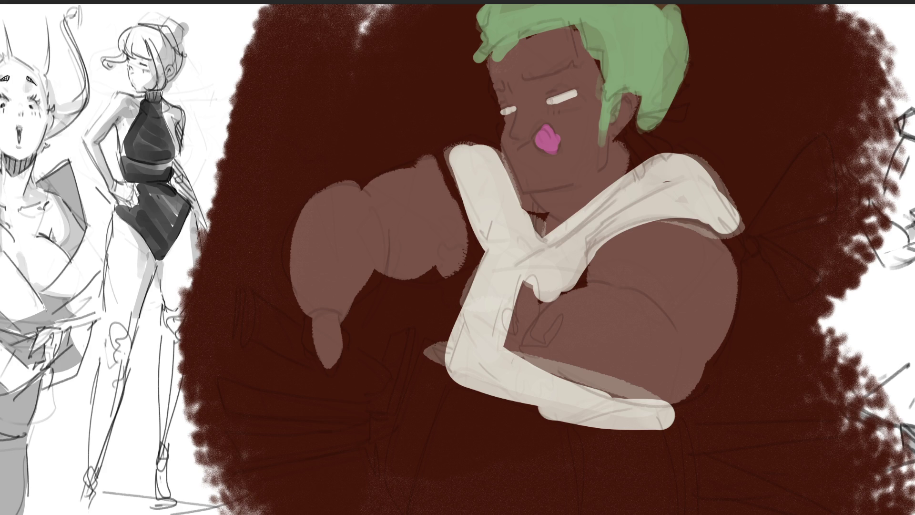
{"action": "mouse_move", "coordinate": [521, 60]}
{"action": "left_mouse_down"}
{"action": "mouse_move", "coordinate": [505, 62]}
{"action": "mouse_move", "coordinate": [560, 67]}
{"action": "mouse_move", "coordinate": [510, 95]}
{"action": "mouse_move", "coordinate": [591, 96]}
{"action": "mouse_move", "coordinate": [548, 119]}
{"action": "mouse_move", "coordinate": [529, 95]}
{"action": "mouse_move", "coordinate": [529, 157]}
{"action": "mouse_move", "coordinate": [514, 126]}
{"action": "mouse_move", "coordinate": [548, 181]}
{"action": "mouse_move", "coordinate": [579, 143]}
{"action": "mouse_move", "coordinate": [554, 190]}
{"action": "mouse_move", "coordinate": [598, 157]}
{"action": "mouse_move", "coordinate": [605, 182]}
{"action": "mouse_move", "coordinate": [624, 114]}
{"action": "mouse_move", "coordinate": [612, 162]}
{"action": "mouse_move", "coordinate": [546, 204]}
{"action": "mouse_move", "coordinate": [599, 189]}
{"action": "left_mouse_up"}
Step: Repaint the fingers, upper arm, shoulder and right arm in pale pink
{"action": "mouse_move", "coordinate": [524, 281]}
{"action": "left_mouse_down"}
{"action": "mouse_move", "coordinate": [512, 329]}
{"action": "mouse_move", "coordinate": [555, 324]}
{"action": "mouse_move", "coordinate": [602, 347]}
{"action": "mouse_move", "coordinate": [676, 343]}
{"action": "mouse_move", "coordinate": [625, 281]}
{"action": "mouse_move", "coordinate": [701, 291]}
{"action": "left_mouse_up"}
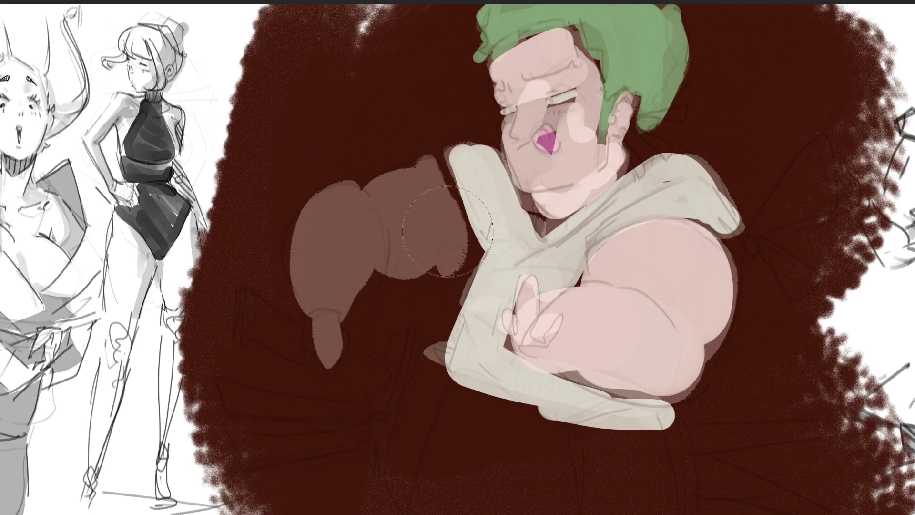
{"action": "mouse_move", "coordinate": [418, 194]}
{"action": "left_mouse_down"}
{"action": "mouse_move", "coordinate": [402, 214]}
{"action": "mouse_move", "coordinate": [334, 210]}
{"action": "mouse_move", "coordinate": [333, 295]}
{"action": "mouse_move", "coordinate": [304, 267]}
{"action": "mouse_move", "coordinate": [367, 371]}
{"action": "left_mouse_up"}
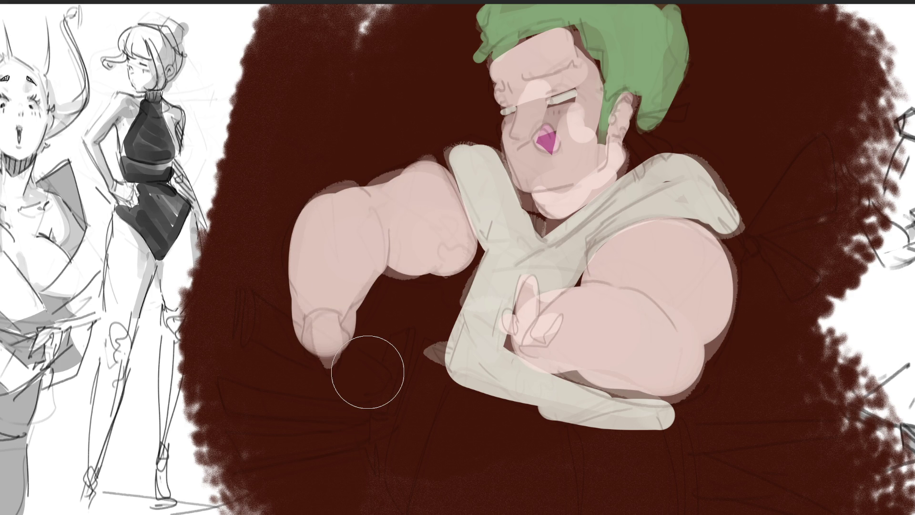
{"action": "left_click_drag", "start_coordinate": [723, 278], "coordinate": [738, 245]}
Step: With a smaller brush, add darker shading to the brow, eye corner, ear, arms and fingers
{"action": "key", "text": "bracketleft"}
{"action": "key", "text": "bracketleft"}
{"action": "left_click_drag", "start_coordinate": [589, 81], "coordinate": [526, 93]}
{"action": "left_click", "coordinate": [509, 98]}
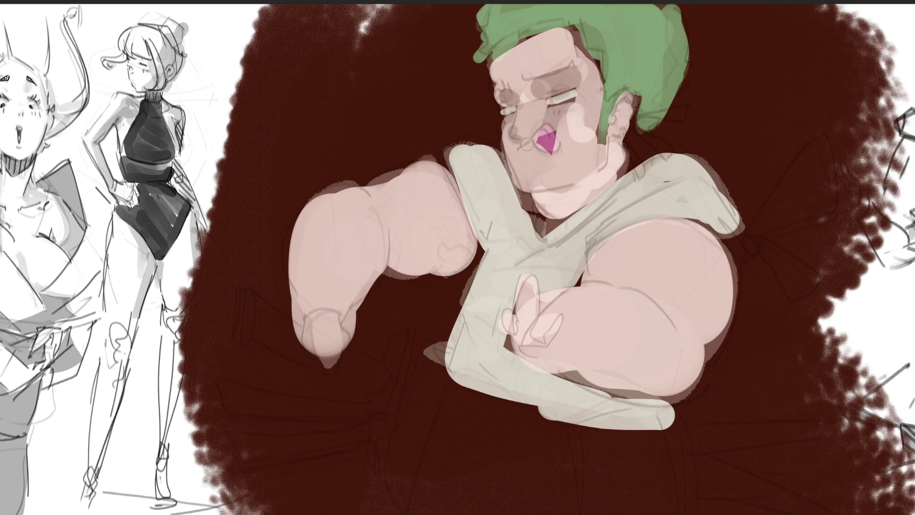
{"action": "mouse_move", "coordinate": [618, 98]}
{"action": "left_mouse_down"}
{"action": "mouse_move", "coordinate": [612, 142]}
{"action": "mouse_move", "coordinate": [543, 193]}
{"action": "mouse_move", "coordinate": [595, 162]}
{"action": "mouse_move", "coordinate": [514, 230]}
{"action": "left_mouse_up"}
{"action": "mouse_move", "coordinate": [453, 238]}
{"action": "left_mouse_down"}
{"action": "mouse_move", "coordinate": [362, 260]}
{"action": "mouse_move", "coordinate": [343, 315]}
{"action": "left_mouse_up"}
{"action": "mouse_move", "coordinate": [528, 300]}
{"action": "left_mouse_down"}
{"action": "mouse_move", "coordinate": [538, 358]}
{"action": "mouse_move", "coordinate": [605, 372]}
{"action": "mouse_move", "coordinate": [605, 247]}
{"action": "mouse_move", "coordinate": [714, 295]}
{"action": "mouse_move", "coordinate": [667, 409]}
{"action": "left_mouse_up"}
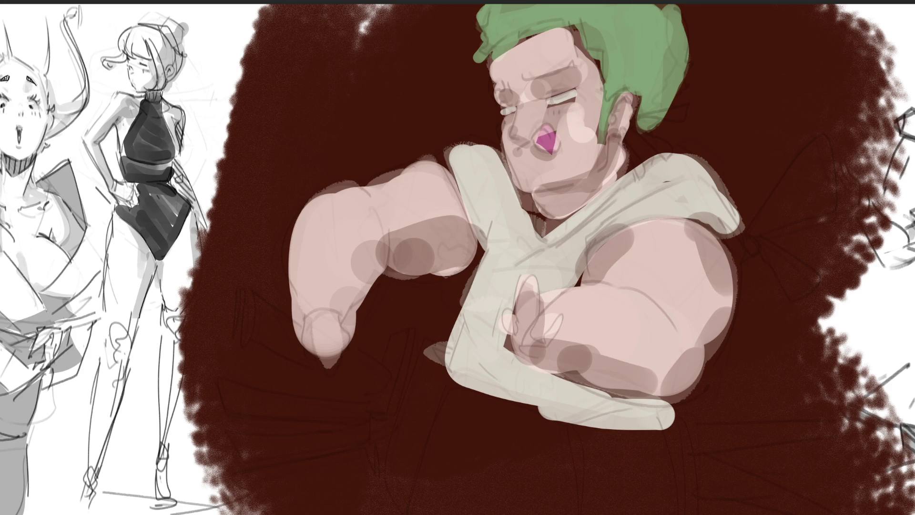
Step: Lay a brown guide stroke down the left leg and block in the pants in green
{"action": "left_click", "coordinate": [428, 365]}
{"action": "left_click_drag", "start_coordinate": [431, 388], "coordinate": [384, 503]}
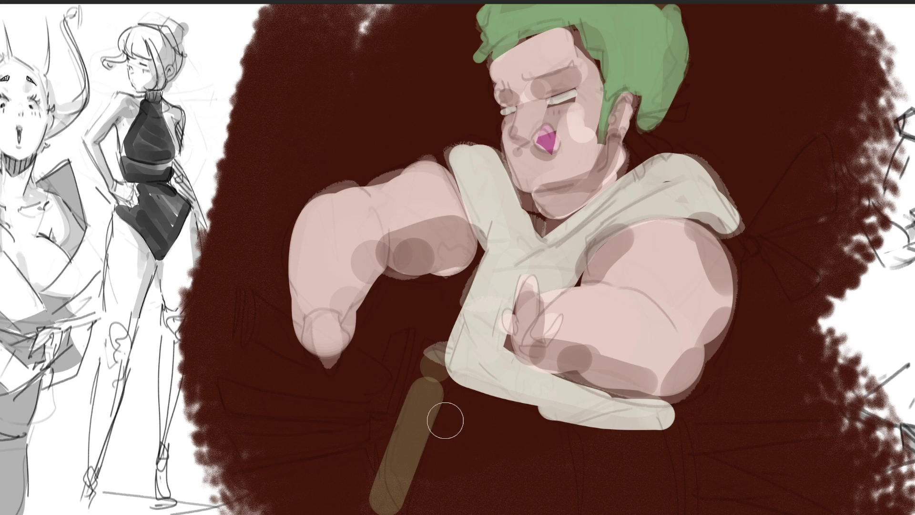
{"action": "left_click_drag", "start_coordinate": [429, 357], "coordinate": [384, 505]}
{"action": "mouse_move", "coordinate": [448, 396]}
{"action": "left_mouse_down"}
{"action": "mouse_move", "coordinate": [472, 408]}
{"action": "mouse_move", "coordinate": [477, 477]}
{"action": "mouse_move", "coordinate": [469, 438]}
{"action": "mouse_move", "coordinate": [505, 505]}
{"action": "mouse_move", "coordinate": [548, 429]}
{"action": "mouse_move", "coordinate": [570, 499]}
{"action": "mouse_move", "coordinate": [629, 426]}
{"action": "mouse_move", "coordinate": [667, 505]}
{"action": "mouse_move", "coordinate": [686, 512]}
{"action": "left_mouse_up"}
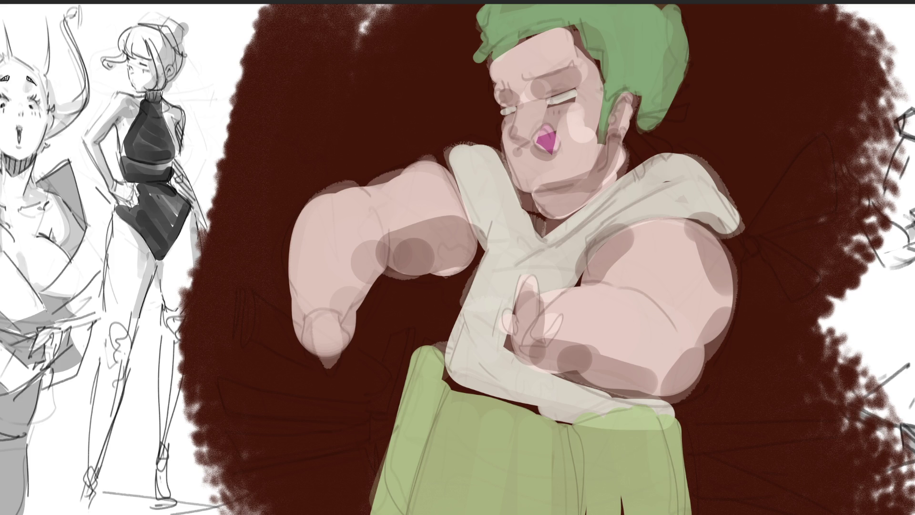
Step: Add dark green vertical fold lines on both pant legs
{"action": "left_click_drag", "start_coordinate": [445, 376], "coordinate": [406, 503]}
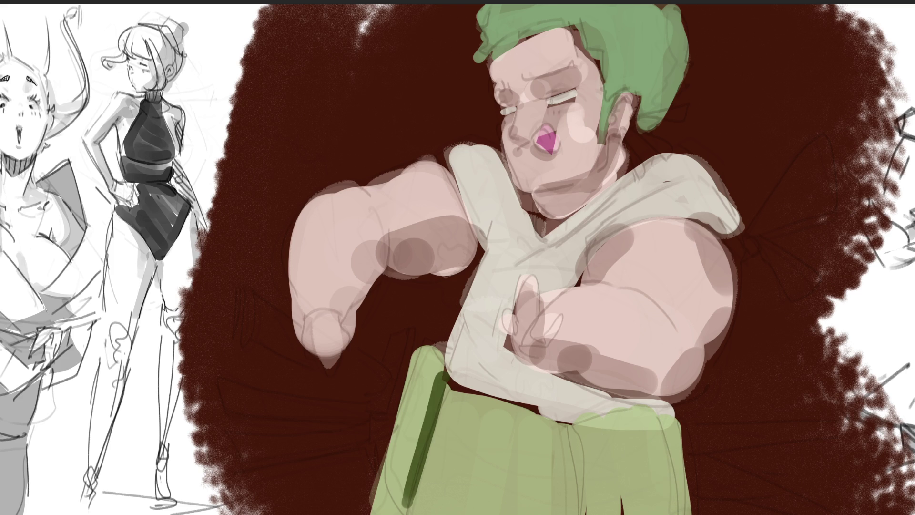
{"action": "left_click", "coordinate": [563, 507]}
{"action": "left_click_drag", "start_coordinate": [571, 431], "coordinate": [572, 514]}
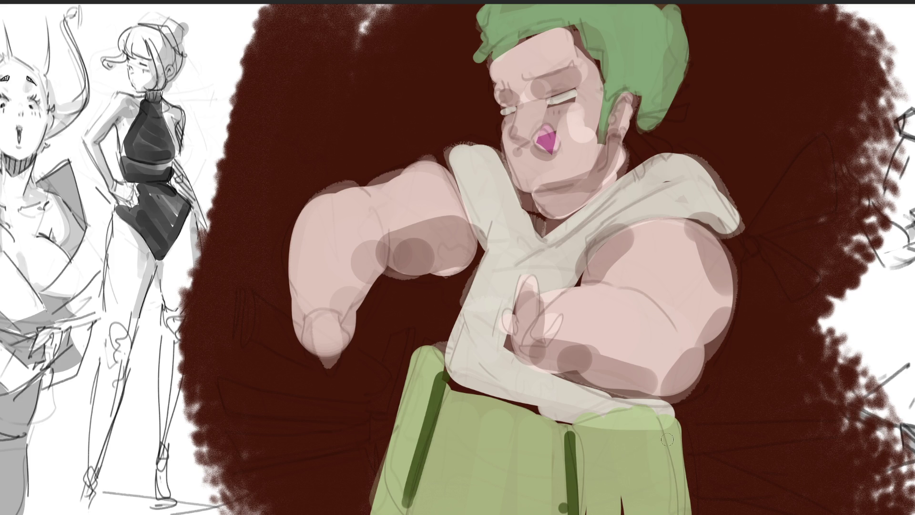
{"action": "left_click_drag", "start_coordinate": [673, 428], "coordinate": [677, 514]}
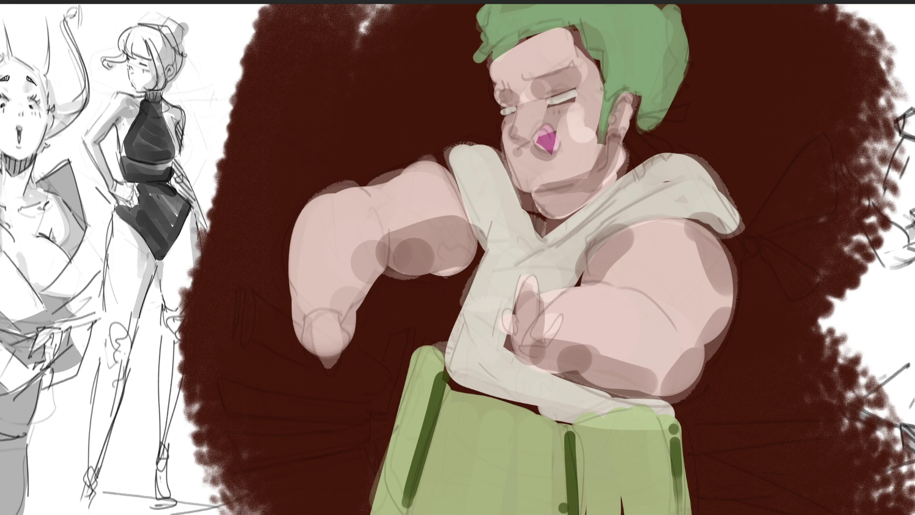
Step: Paint the sword grips, a dark grey blade, a mauve blade and a black shoulder sash
{"action": "mouse_move", "coordinate": [267, 316]}
{"action": "left_mouse_down"}
{"action": "mouse_move", "coordinate": [262, 353]}
{"action": "mouse_move", "coordinate": [383, 381]}
{"action": "mouse_move", "coordinate": [396, 357]}
{"action": "mouse_move", "coordinate": [389, 396]}
{"action": "mouse_move", "coordinate": [400, 362]}
{"action": "left_mouse_up"}
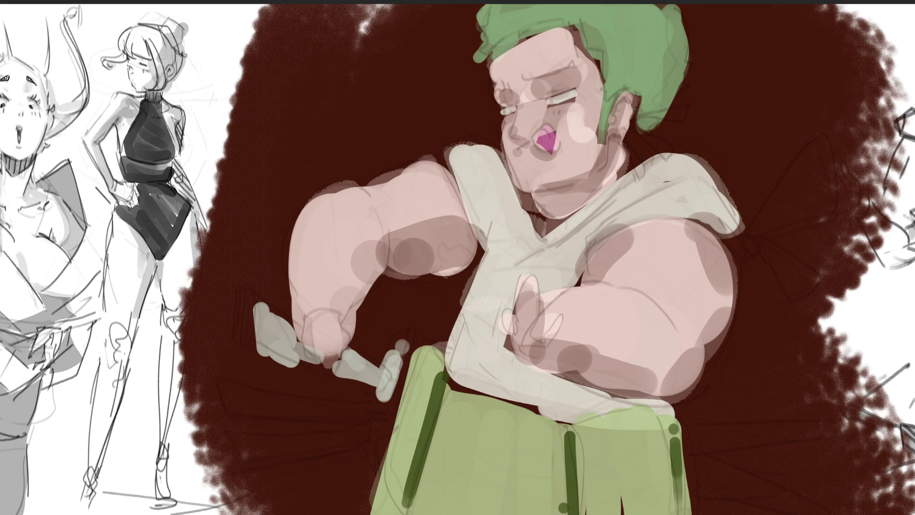
{"action": "mouse_move", "coordinate": [238, 398]}
{"action": "left_mouse_down"}
{"action": "mouse_move", "coordinate": [227, 394]}
{"action": "mouse_move", "coordinate": [283, 412]}
{"action": "mouse_move", "coordinate": [385, 410]}
{"action": "mouse_move", "coordinate": [353, 414]}
{"action": "left_mouse_up"}
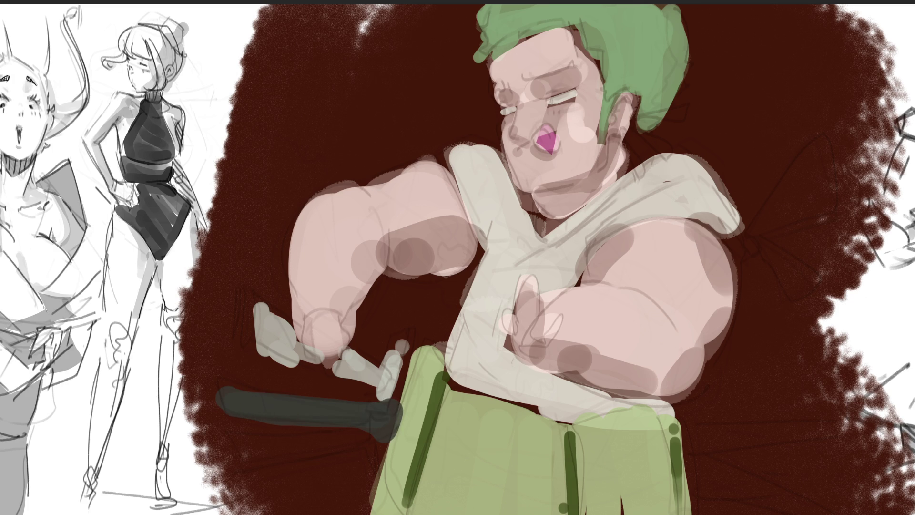
{"action": "mouse_move", "coordinate": [238, 452]}
{"action": "left_mouse_down"}
{"action": "mouse_move", "coordinate": [376, 446]}
{"action": "mouse_move", "coordinate": [396, 455]}
{"action": "left_mouse_up"}
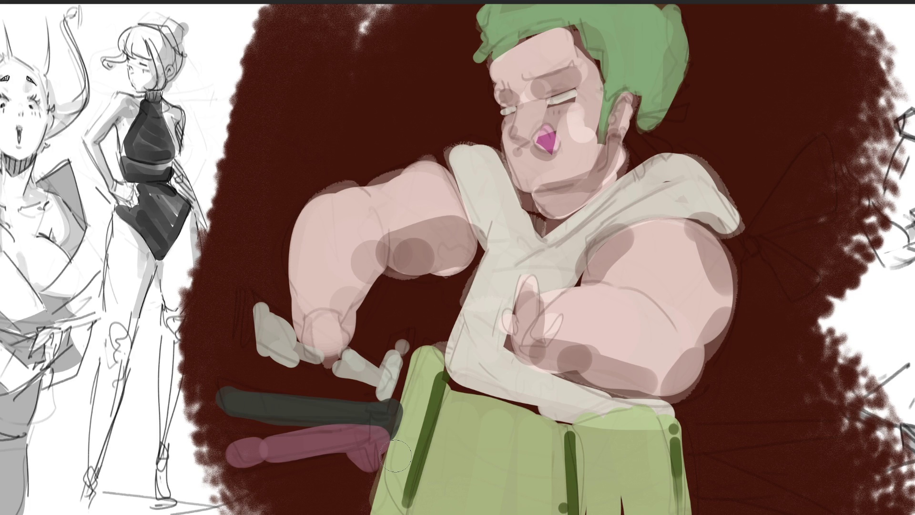
{"action": "mouse_move", "coordinate": [586, 244]}
{"action": "left_mouse_down"}
{"action": "mouse_move", "coordinate": [696, 190]}
{"action": "mouse_move", "coordinate": [743, 253]}
{"action": "mouse_move", "coordinate": [748, 219]}
{"action": "mouse_move", "coordinate": [824, 162]}
{"action": "mouse_move", "coordinate": [758, 254]}
{"action": "mouse_move", "coordinate": [813, 266]}
{"action": "left_mouse_up"}
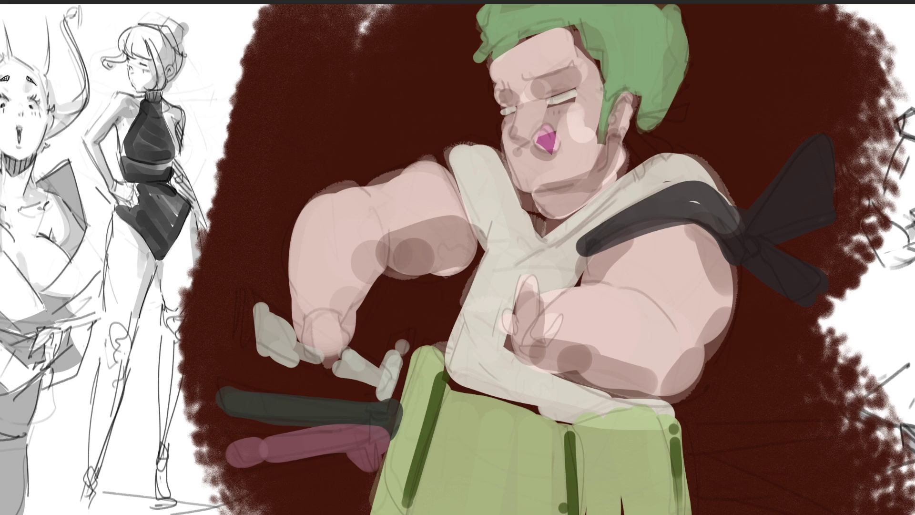
Step: Paint light beige dangling earring strands below and beside the ear
{"action": "mouse_move", "coordinate": [623, 133]}
{"action": "left_mouse_down"}
{"action": "mouse_move", "coordinate": [639, 174]}
{"action": "mouse_move", "coordinate": [669, 149]}
{"action": "left_mouse_up"}
{"action": "mouse_move", "coordinate": [642, 118]}
{"action": "left_mouse_down"}
{"action": "mouse_move", "coordinate": [688, 106]}
{"action": "mouse_move", "coordinate": [677, 148]}
{"action": "left_mouse_up"}
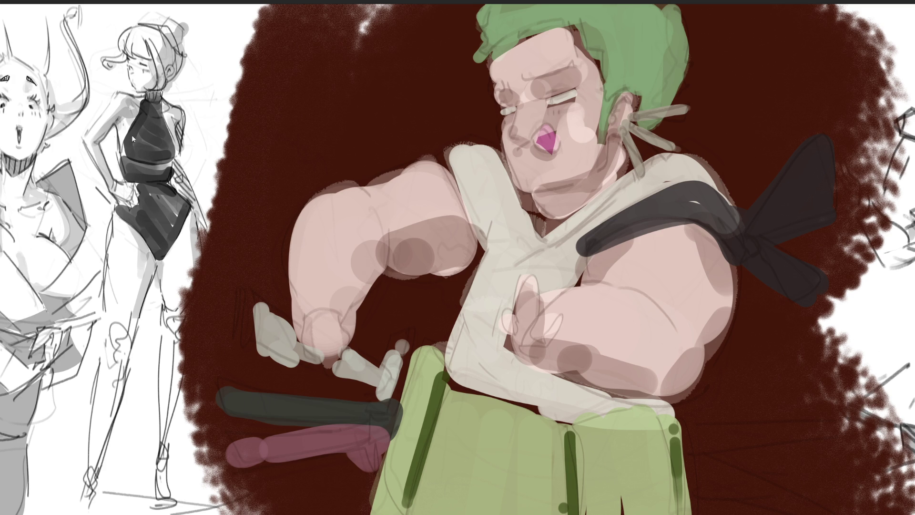
Step: Mirror the whole painting horizontally with the M shortcut
{"action": "key", "text": "m"}
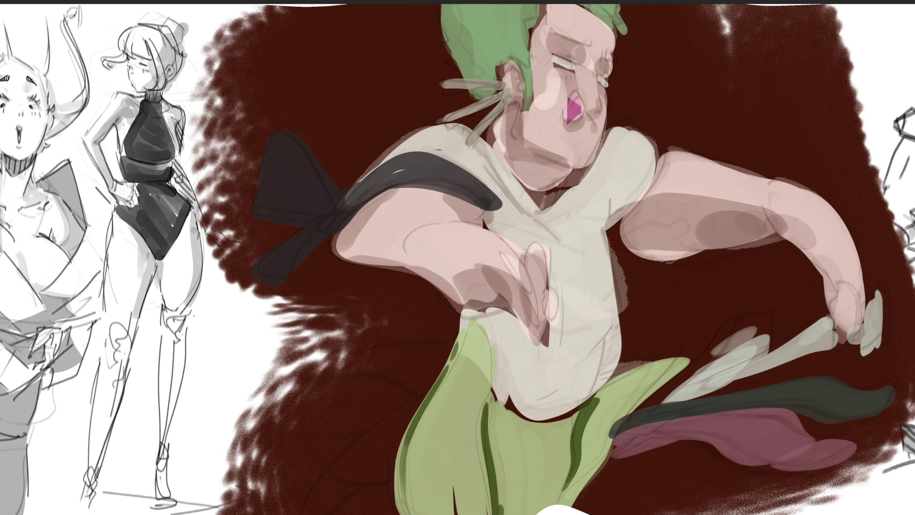
Step: Darken the shirt, face and shoulder with a large translucent shadow stroke
{"action": "mouse_move", "coordinate": [619, 71]}
{"action": "left_mouse_down"}
{"action": "mouse_move", "coordinate": [400, 138]}
{"action": "mouse_move", "coordinate": [477, 239]}
{"action": "mouse_move", "coordinate": [643, 309]}
{"action": "mouse_move", "coordinate": [595, 453]}
{"action": "mouse_move", "coordinate": [667, 476]}
{"action": "left_mouse_up"}
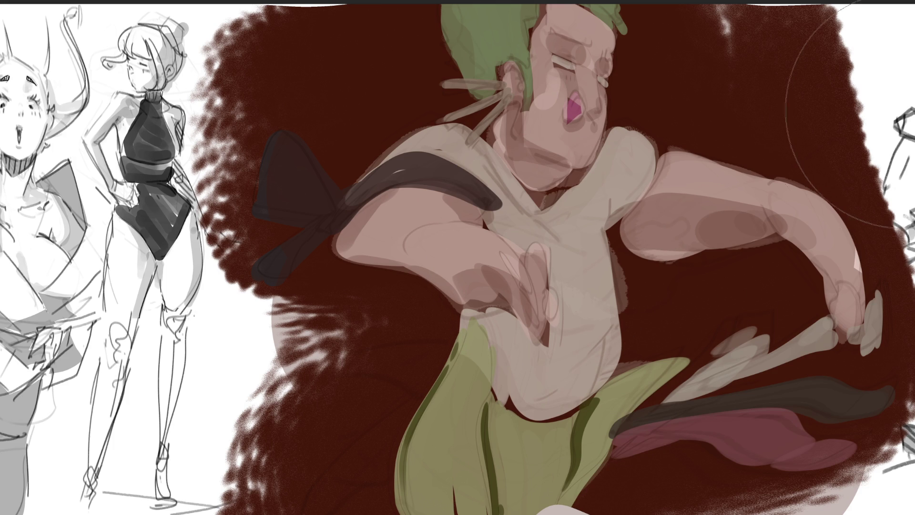
{"action": "key", "text": "bracketleft"}
{"action": "key", "text": "bracketleft"}
{"action": "key", "text": "bracketleft"}
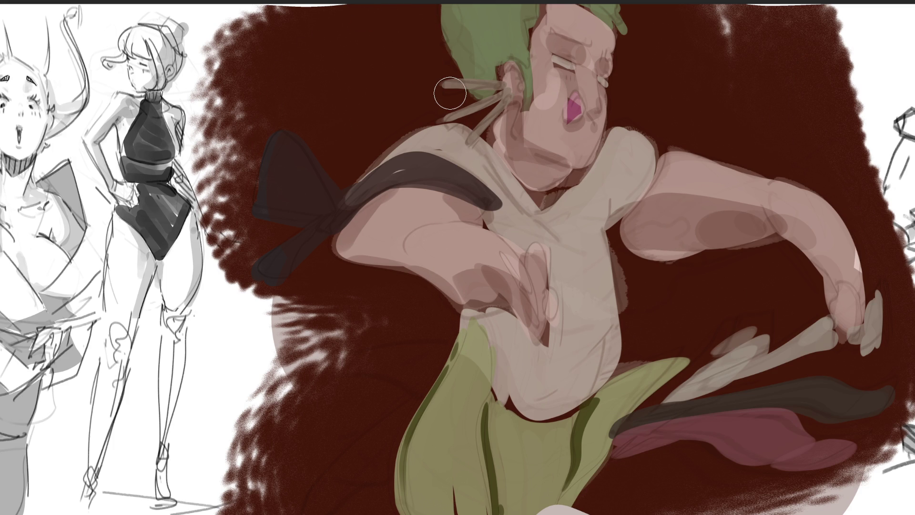
{"action": "key", "text": "bracketleft"}
{"action": "key", "text": "bracketleft"}
{"action": "key", "text": "bracketleft"}
Step: With a fine brush, add thin white highlights to the earring strands and closed eyes
{"action": "left_click_drag", "start_coordinate": [453, 80], "coordinate": [496, 87]}
{"action": "key", "text": "ctrl+z"}
{"action": "left_click_drag", "start_coordinate": [442, 79], "coordinate": [505, 82]}
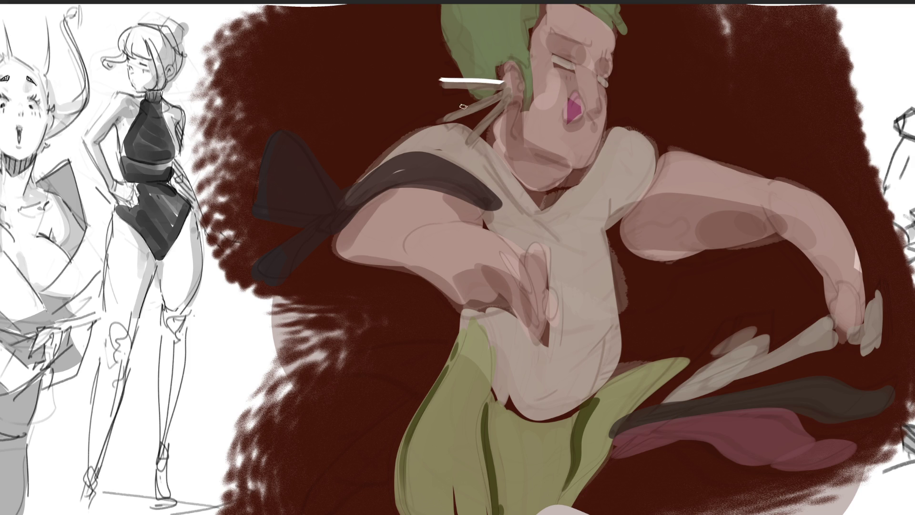
{"action": "mouse_move", "coordinate": [445, 116]}
{"action": "left_mouse_down"}
{"action": "mouse_move", "coordinate": [503, 93]}
{"action": "mouse_move", "coordinate": [471, 136]}
{"action": "left_mouse_up"}
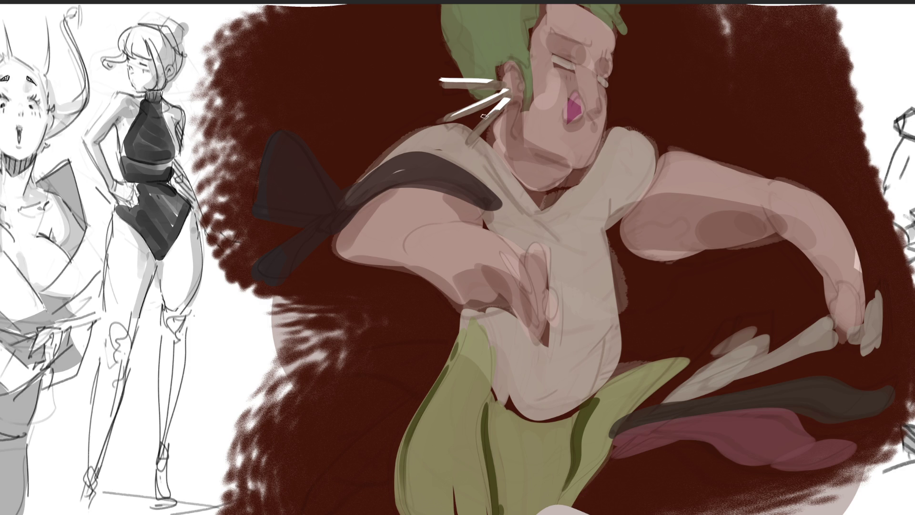
{"action": "left_click_drag", "start_coordinate": [437, 80], "coordinate": [496, 82]}
{"action": "mouse_move", "coordinate": [576, 65]}
{"action": "left_mouse_down"}
{"action": "mouse_move", "coordinate": [496, 39]}
{"action": "mouse_move", "coordinate": [548, 61]}
{"action": "left_mouse_up"}
{"action": "left_click", "coordinate": [604, 78]}
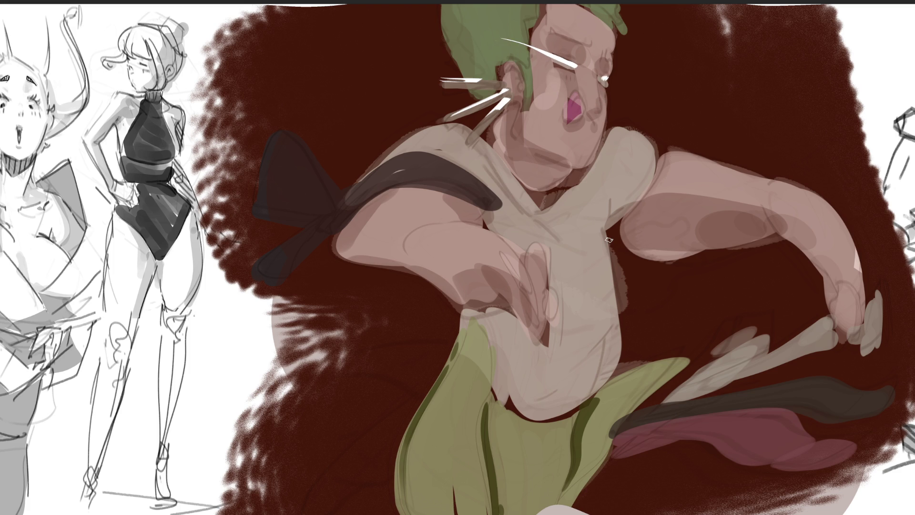
Step: Paint white shine on the black shoulder sash, then try upper-arm highlights and undo two
{"action": "mouse_move", "coordinate": [428, 153]}
{"action": "left_mouse_down"}
{"action": "mouse_move", "coordinate": [394, 162]}
{"action": "mouse_move", "coordinate": [409, 173]}
{"action": "mouse_move", "coordinate": [412, 154]}
{"action": "mouse_move", "coordinate": [426, 171]}
{"action": "mouse_move", "coordinate": [445, 124]}
{"action": "mouse_move", "coordinate": [385, 153]}
{"action": "mouse_move", "coordinate": [436, 149]}
{"action": "mouse_move", "coordinate": [402, 139]}
{"action": "left_mouse_up"}
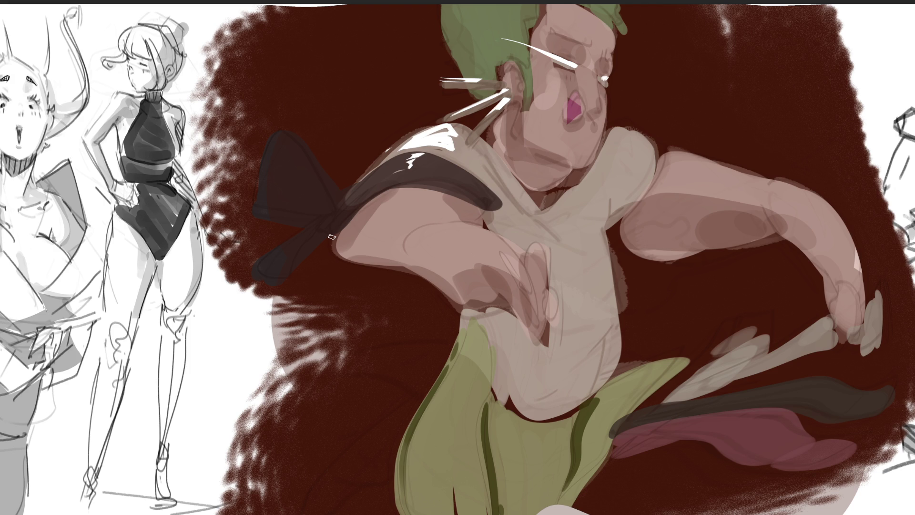
{"action": "left_click_drag", "start_coordinate": [391, 195], "coordinate": [399, 198]}
{"action": "mouse_move", "coordinate": [405, 192]}
{"action": "left_mouse_down"}
{"action": "mouse_move", "coordinate": [415, 196]}
{"action": "mouse_move", "coordinate": [405, 204]}
{"action": "mouse_move", "coordinate": [514, 246]}
{"action": "mouse_move", "coordinate": [410, 236]}
{"action": "left_mouse_up"}
{"action": "mouse_move", "coordinate": [491, 229]}
{"action": "left_mouse_down"}
{"action": "mouse_move", "coordinate": [419, 226]}
{"action": "mouse_move", "coordinate": [451, 225]}
{"action": "mouse_move", "coordinate": [461, 210]}
{"action": "left_mouse_up"}
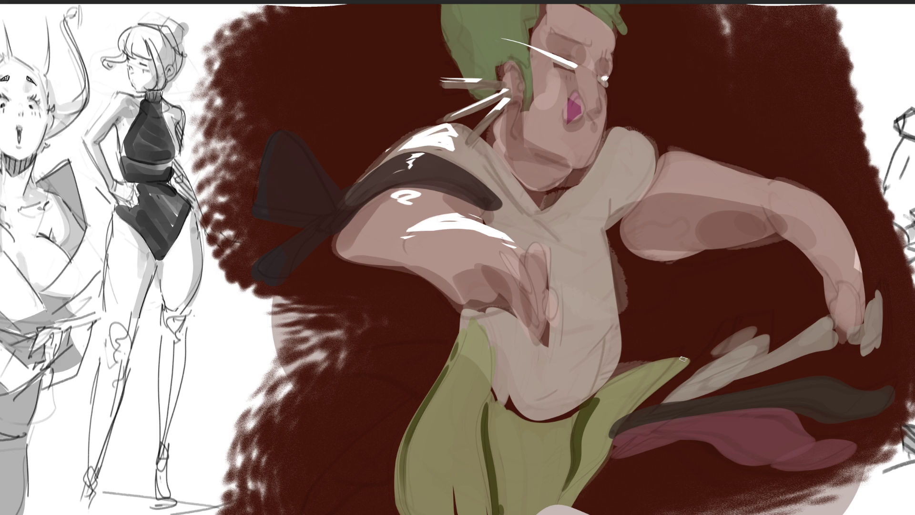
{"action": "key", "text": "ctrl+z"}
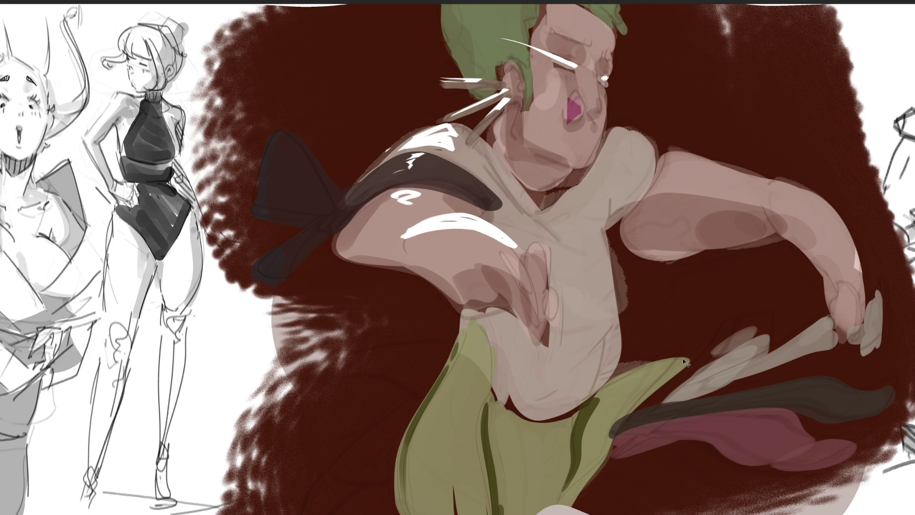
{"action": "key", "text": "ctrl+z"}
{"action": "key", "text": "ctrl+z"}
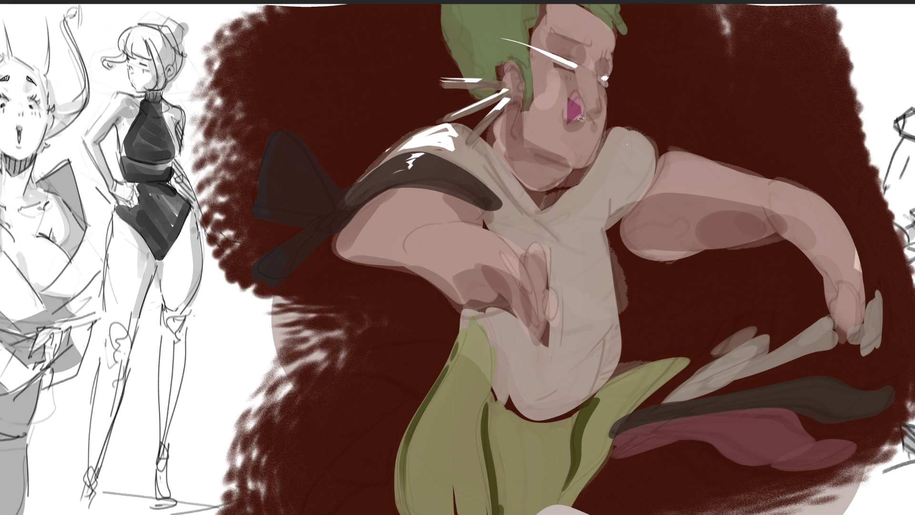
Step: Paint skin over the mouth and cheek, then add soft pink blush around the eye, arm and hand
{"action": "mouse_move", "coordinate": [562, 84]}
{"action": "left_mouse_down"}
{"action": "mouse_move", "coordinate": [574, 105]}
{"action": "mouse_move", "coordinate": [557, 93]}
{"action": "mouse_move", "coordinate": [567, 110]}
{"action": "mouse_move", "coordinate": [548, 109]}
{"action": "mouse_move", "coordinate": [577, 133]}
{"action": "mouse_move", "coordinate": [547, 128]}
{"action": "mouse_move", "coordinate": [574, 150]}
{"action": "left_mouse_up"}
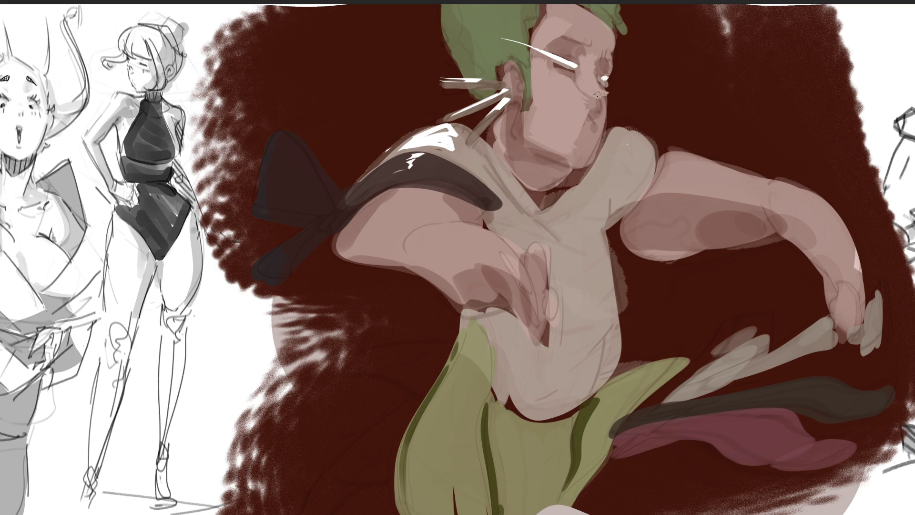
{"action": "left_click_drag", "start_coordinate": [599, 97], "coordinate": [586, 128]}
{"action": "key", "text": "bracketright"}
{"action": "key", "text": "bracketright"}
{"action": "key", "text": "bracketright"}
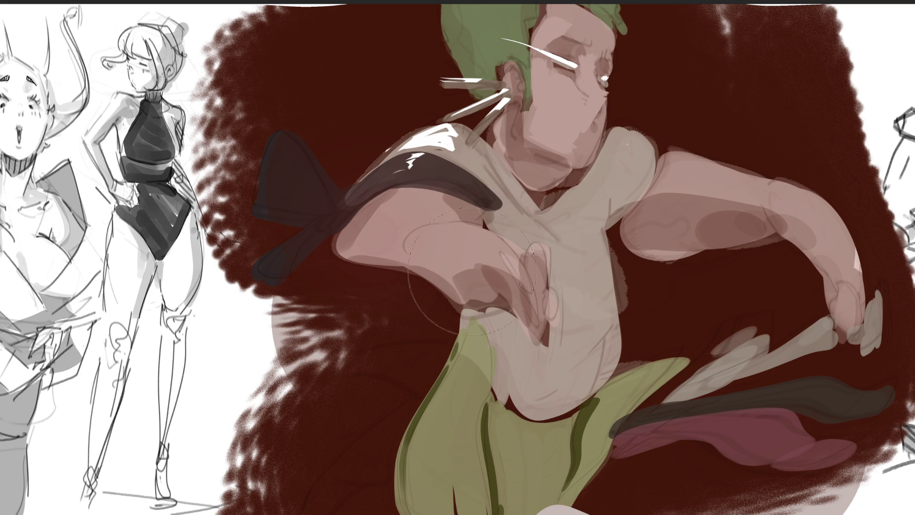
{"action": "key", "text": "bracketleft"}
{"action": "left_click_drag", "start_coordinate": [553, 66], "coordinate": [585, 72]}
{"action": "key", "text": "bracketleft"}
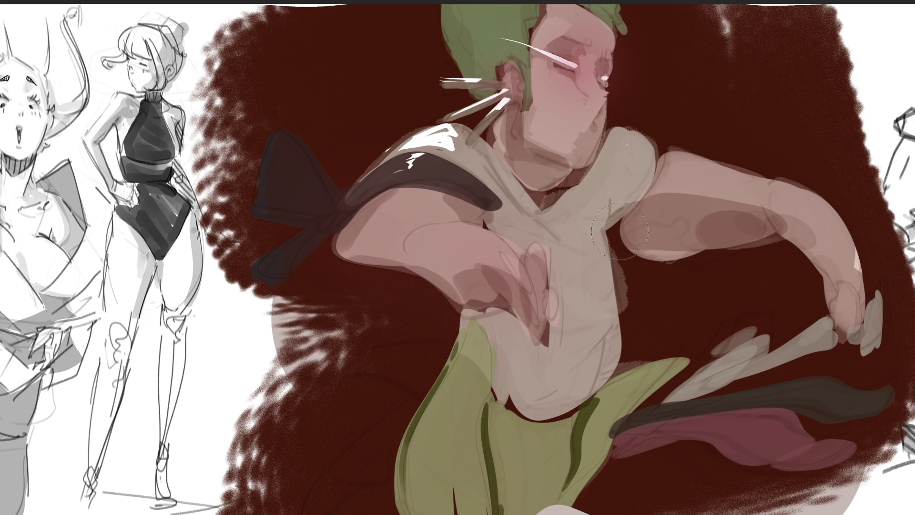
{"action": "mouse_move", "coordinate": [769, 201]}
{"action": "left_mouse_down"}
{"action": "mouse_move", "coordinate": [694, 239]}
{"action": "mouse_move", "coordinate": [808, 227]}
{"action": "left_mouse_up"}
{"action": "left_click_drag", "start_coordinate": [838, 292], "coordinate": [854, 298]}
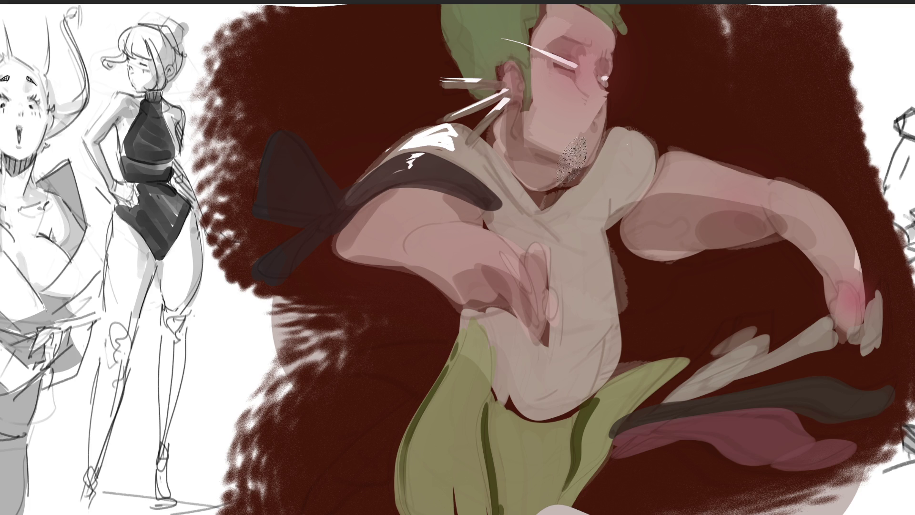
Step: Move a small selection to the hair top, then paint jagged green hair strands and a dark arched eyebrow
{"action": "mouse_move", "coordinate": [571, 188]}
{"action": "left_mouse_down"}
{"action": "mouse_move", "coordinate": [581, 187]}
{"action": "mouse_move", "coordinate": [553, 191]}
{"action": "mouse_move", "coordinate": [528, 176]}
{"action": "mouse_move", "coordinate": [536, 191]}
{"action": "mouse_move", "coordinate": [526, 174]}
{"action": "mouse_move", "coordinate": [547, 187]}
{"action": "mouse_move", "coordinate": [572, 165]}
{"action": "left_mouse_up"}
{"action": "key", "text": "ctrl+d"}
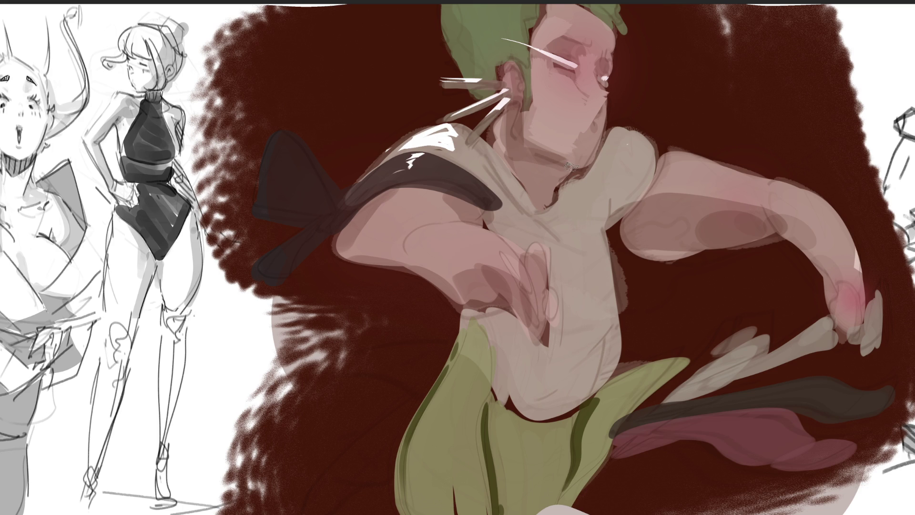
{"action": "mouse_move", "coordinate": [570, 165]}
{"action": "left_mouse_down"}
{"action": "mouse_move", "coordinate": [619, 3]}
{"action": "mouse_move", "coordinate": [624, 14]}
{"action": "mouse_move", "coordinate": [613, 22]}
{"action": "mouse_move", "coordinate": [626, 14]}
{"action": "mouse_move", "coordinate": [609, 18]}
{"action": "mouse_move", "coordinate": [627, 25]}
{"action": "left_mouse_up"}
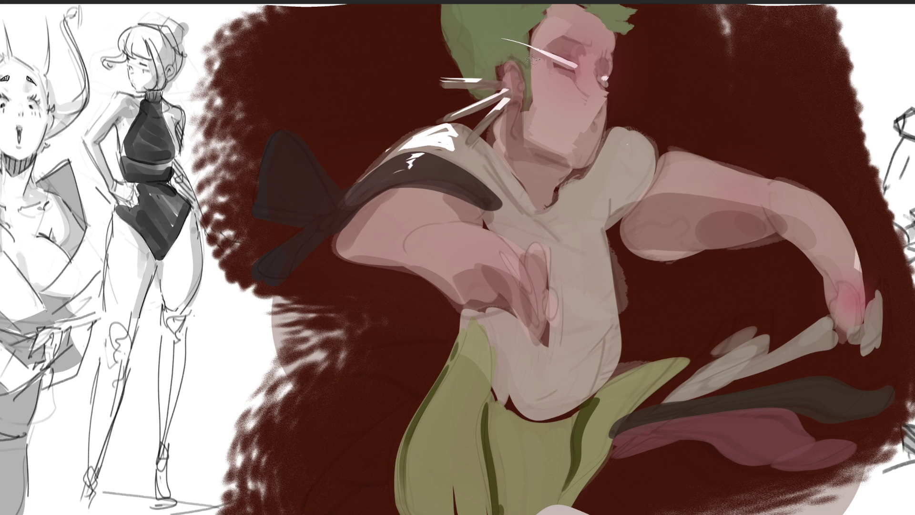
{"action": "left_click_drag", "start_coordinate": [529, 76], "coordinate": [534, 98]}
{"action": "mouse_move", "coordinate": [550, 39]}
{"action": "left_mouse_down"}
{"action": "mouse_move", "coordinate": [567, 32]}
{"action": "mouse_move", "coordinate": [592, 51]}
{"action": "left_mouse_up"}
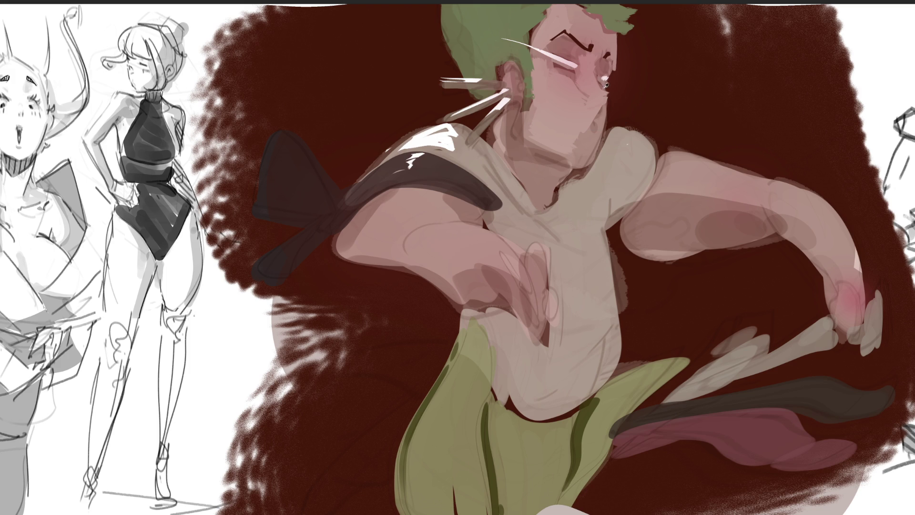
Step: Shade under the eye with pinkish-brown and light pink, and paint a dark pupil and eyebrow tip
{"action": "left_click_drag", "start_coordinate": [603, 88], "coordinate": [611, 97]}
{"action": "left_click", "coordinate": [585, 81]}
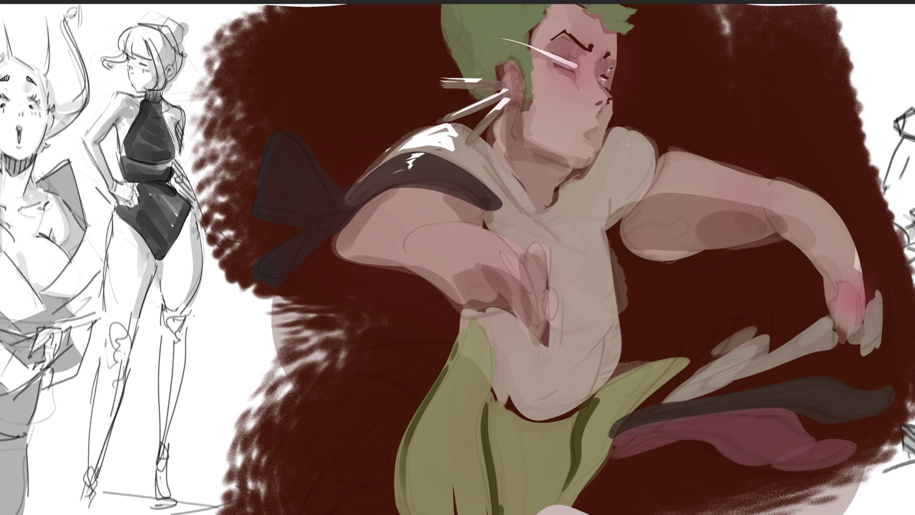
{"action": "left_click", "coordinate": [590, 47]}
{"action": "left_click", "coordinate": [573, 66]}
{"action": "left_click_drag", "start_coordinate": [587, 50], "coordinate": [581, 67]}
Step: Brighten the hair-cheek edge, discard an ear darkening stroke, and scribble pink onto the background below the arm
{"action": "left_click_drag", "start_coordinate": [527, 118], "coordinate": [534, 108]}
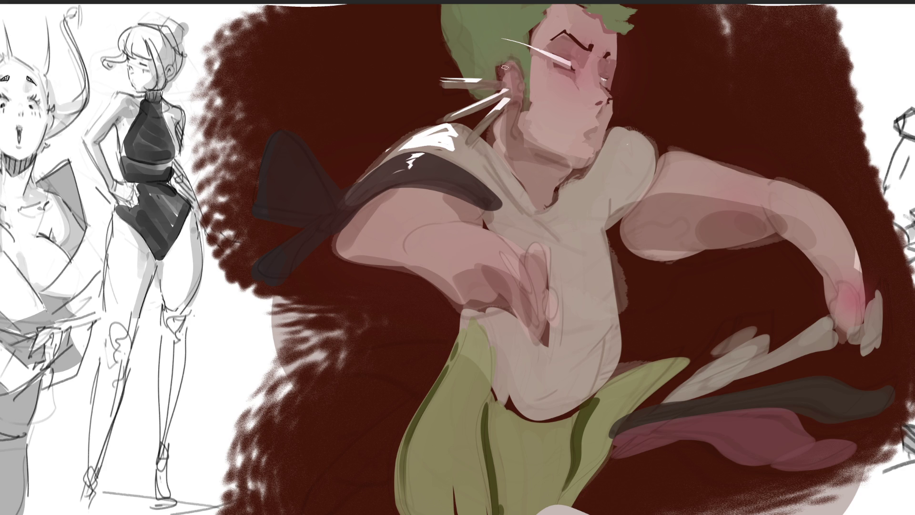
{"action": "left_click_drag", "start_coordinate": [506, 66], "coordinate": [501, 72]}
{"action": "key", "text": "ctrl+z"}
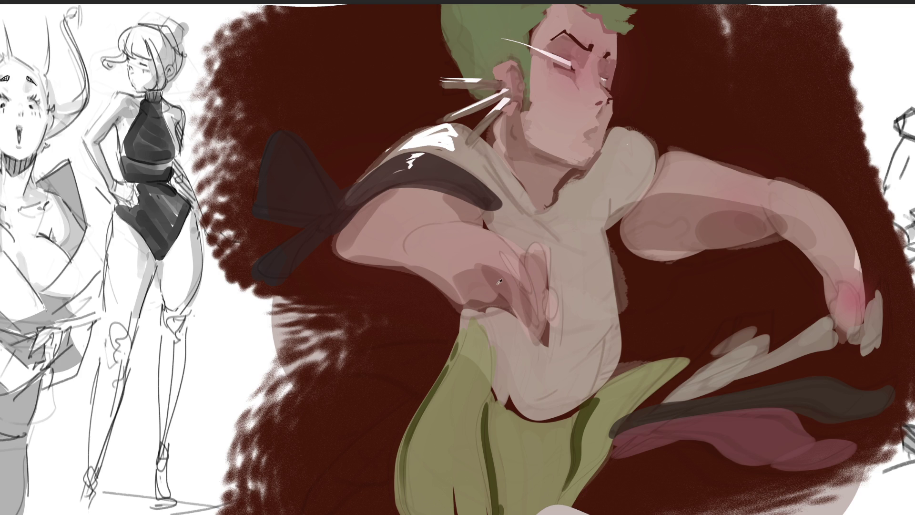
{"action": "mouse_move", "coordinate": [343, 242]}
{"action": "left_mouse_down"}
{"action": "mouse_move", "coordinate": [403, 274]}
{"action": "mouse_move", "coordinate": [364, 271]}
{"action": "mouse_move", "coordinate": [400, 286]}
{"action": "mouse_move", "coordinate": [383, 264]}
{"action": "mouse_move", "coordinate": [403, 286]}
{"action": "mouse_move", "coordinate": [436, 292]}
{"action": "mouse_move", "coordinate": [411, 270]}
{"action": "mouse_move", "coordinate": [462, 305]}
{"action": "left_mouse_up"}
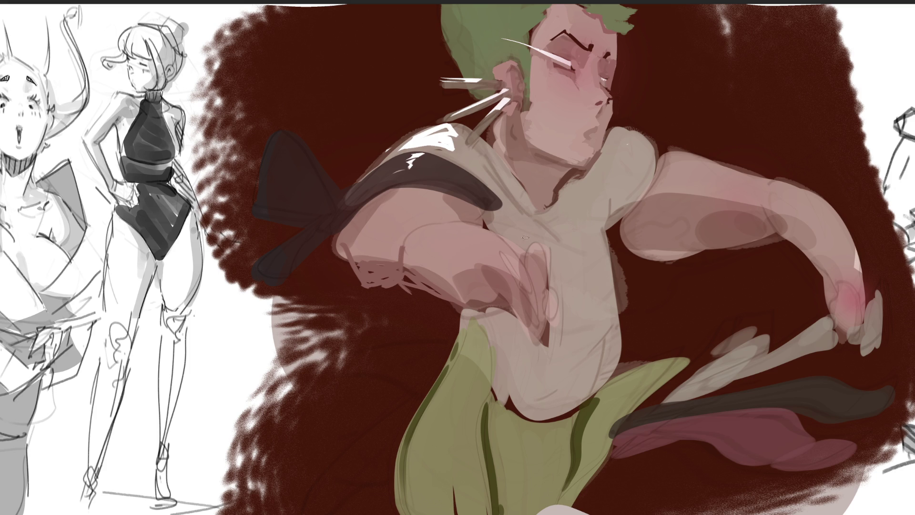
Step: Add pale pink near the waist, dark green stripes on the pants, and trim the leg edge with red
{"action": "mouse_move", "coordinate": [428, 302]}
{"action": "left_mouse_down"}
{"action": "mouse_move", "coordinate": [460, 336]}
{"action": "mouse_move", "coordinate": [482, 324]}
{"action": "mouse_move", "coordinate": [457, 336]}
{"action": "mouse_move", "coordinate": [453, 319]}
{"action": "mouse_move", "coordinate": [476, 372]}
{"action": "mouse_move", "coordinate": [447, 352]}
{"action": "left_mouse_up"}
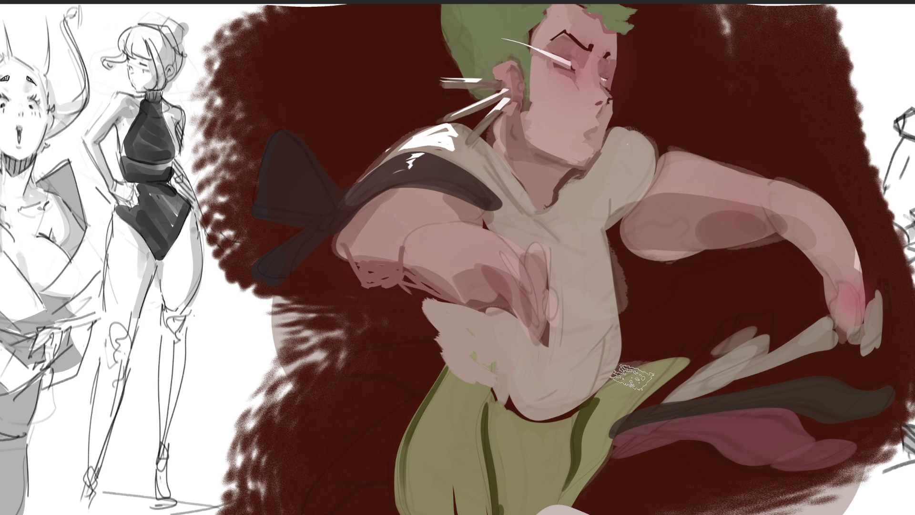
{"action": "left_click_drag", "start_coordinate": [636, 345], "coordinate": [683, 455]}
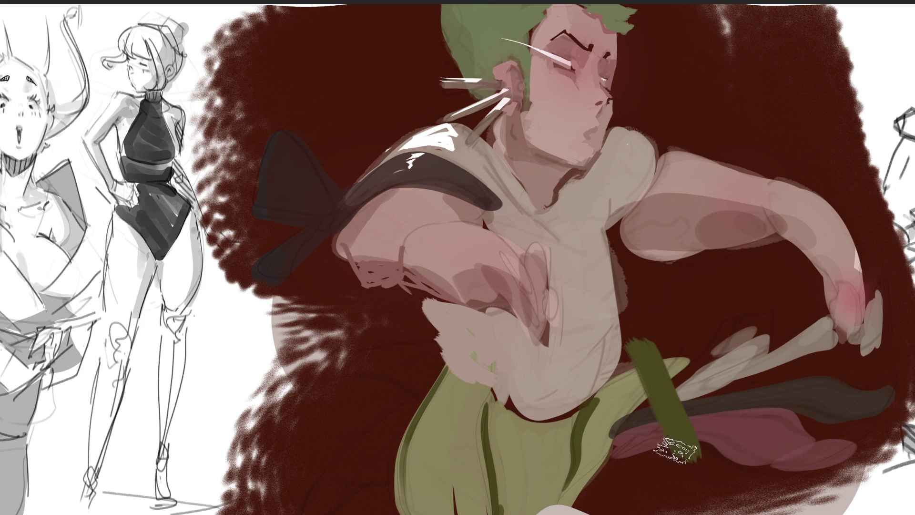
{"action": "left_click_drag", "start_coordinate": [443, 395], "coordinate": [486, 491]}
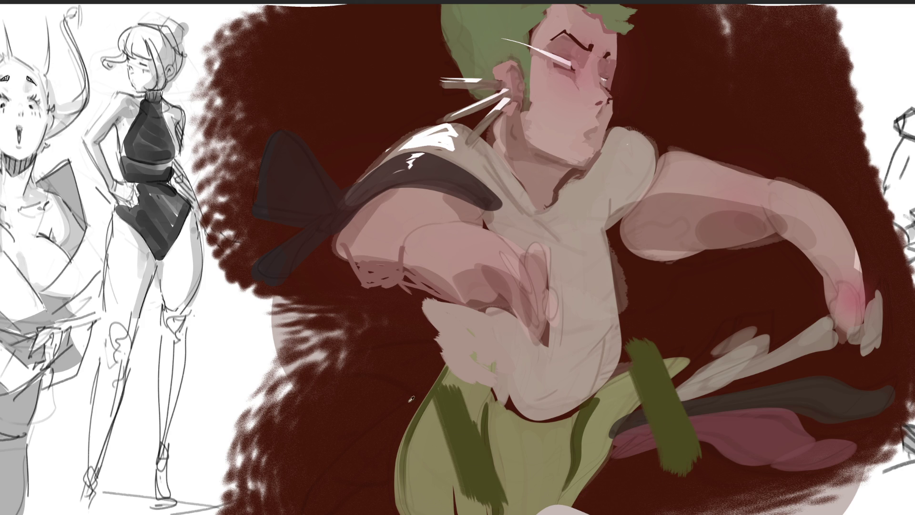
{"action": "left_click_drag", "start_coordinate": [414, 414], "coordinate": [471, 507]}
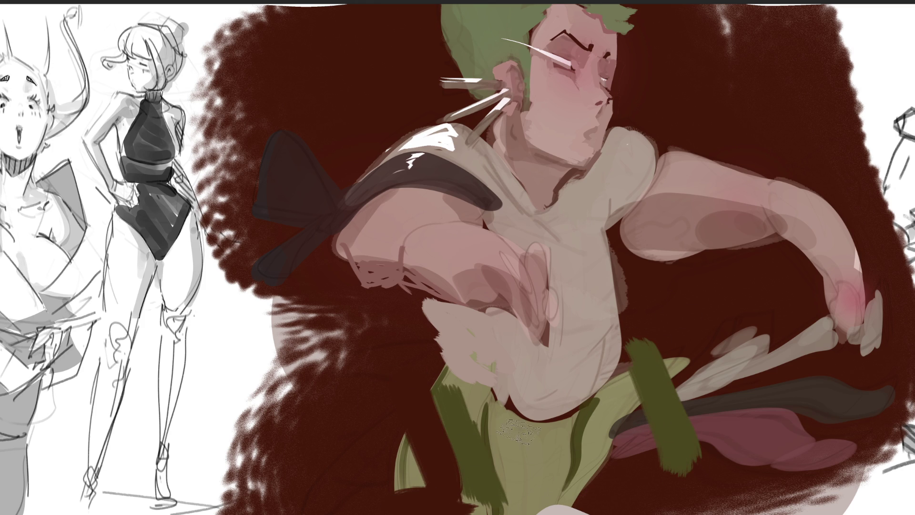
Step: Fill the lower leg and surrounding area up to the shirt bottom with light green
{"action": "left_click", "coordinate": [520, 431]}
{"action": "left_click_drag", "start_coordinate": [575, 408], "coordinate": [607, 498]}
{"action": "left_click_drag", "start_coordinate": [615, 388], "coordinate": [619, 462]}
{"action": "mouse_move", "coordinate": [560, 426]}
{"action": "left_mouse_down"}
{"action": "mouse_move", "coordinate": [667, 481]}
{"action": "mouse_move", "coordinate": [613, 453]}
{"action": "mouse_move", "coordinate": [598, 504]}
{"action": "left_mouse_up"}
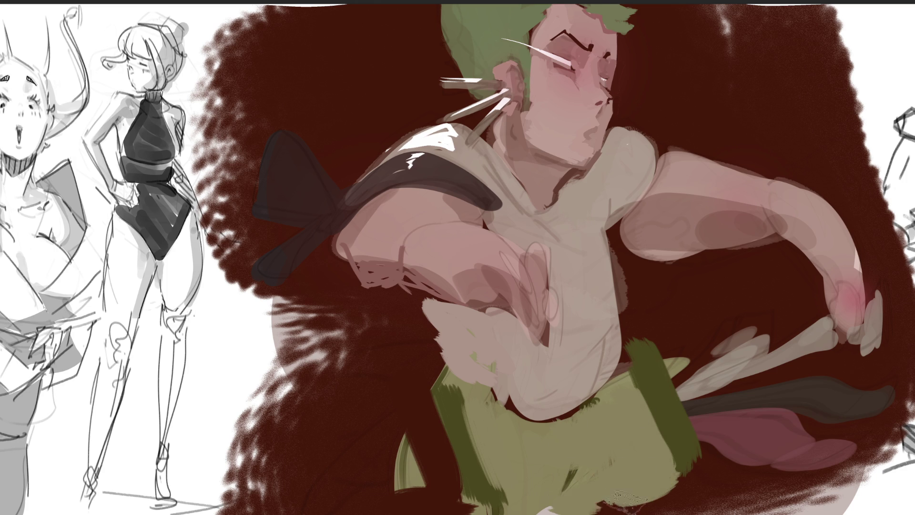
{"action": "mouse_move", "coordinate": [619, 369]}
{"action": "left_mouse_down"}
{"action": "mouse_move", "coordinate": [596, 400]}
{"action": "mouse_move", "coordinate": [548, 409]}
{"action": "mouse_move", "coordinate": [633, 370]}
{"action": "left_mouse_up"}
Step: Add dark green folds, soften them with light green, then paint out the hand with background red
{"action": "left_click_drag", "start_coordinate": [572, 407], "coordinate": [589, 512]}
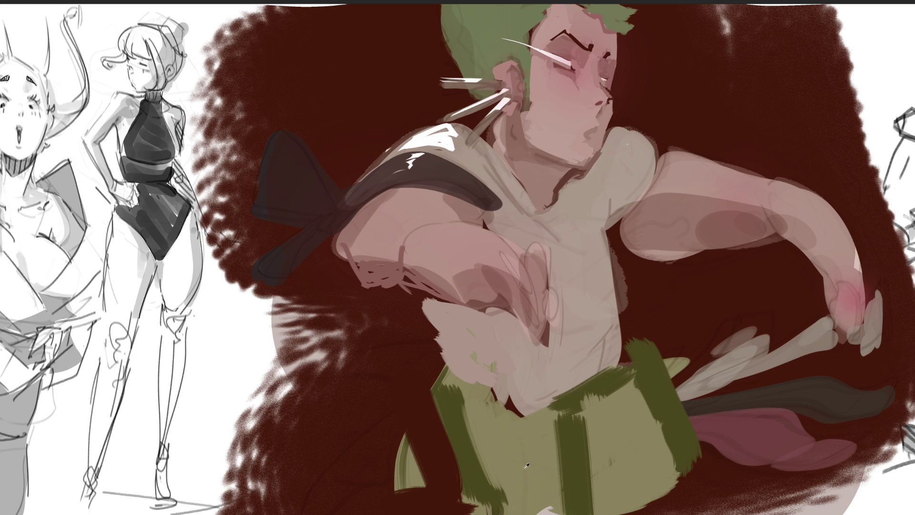
{"action": "left_click_drag", "start_coordinate": [559, 420], "coordinate": [571, 501]}
{"action": "left_click_drag", "start_coordinate": [553, 402], "coordinate": [576, 512]}
{"action": "left_click_drag", "start_coordinate": [610, 384], "coordinate": [586, 458]}
{"action": "left_click_drag", "start_coordinate": [586, 420], "coordinate": [588, 472]}
{"action": "left_click_drag", "start_coordinate": [638, 381], "coordinate": [677, 509]}
{"action": "mouse_move", "coordinate": [614, 365]}
{"action": "left_mouse_down"}
{"action": "mouse_move", "coordinate": [686, 486]}
{"action": "mouse_move", "coordinate": [691, 477]}
{"action": "left_mouse_up"}
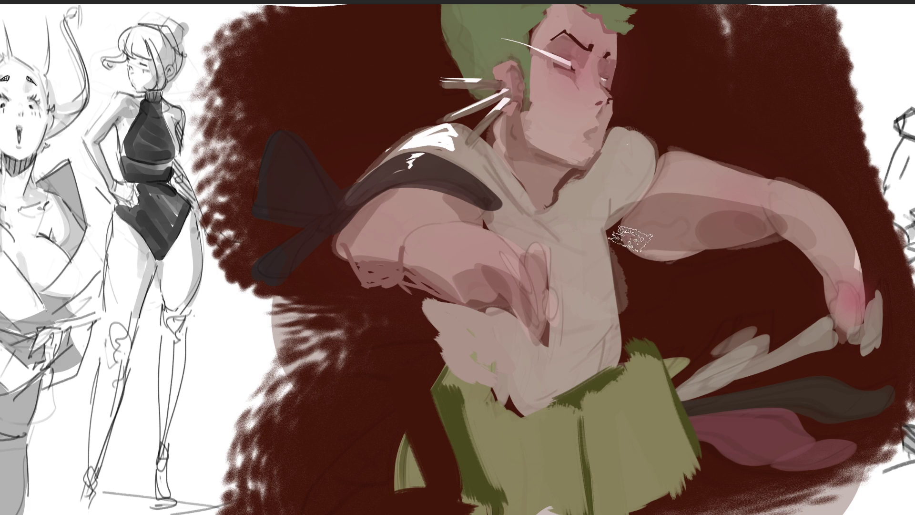
{"action": "left_click_drag", "start_coordinate": [630, 238], "coordinate": [649, 261]}
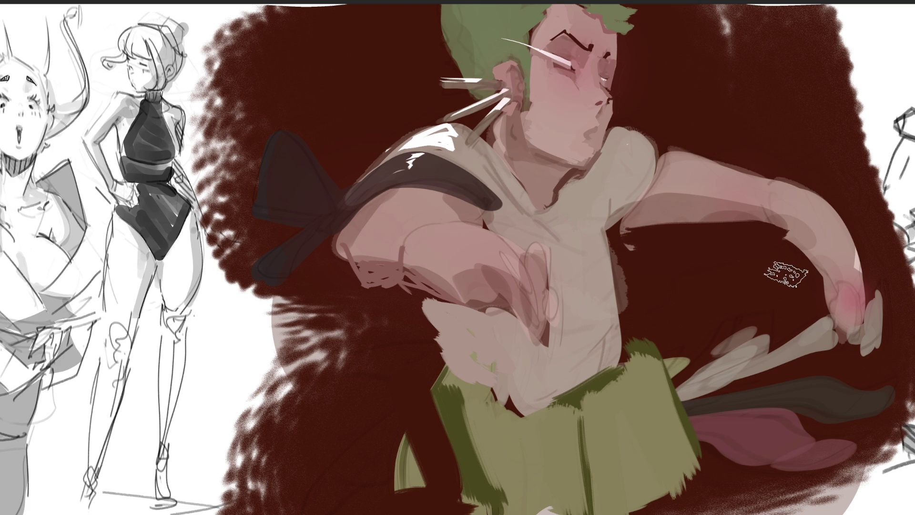
{"action": "mouse_move", "coordinate": [781, 250]}
{"action": "left_mouse_down"}
{"action": "mouse_move", "coordinate": [839, 250]}
{"action": "mouse_move", "coordinate": [839, 300]}
{"action": "mouse_move", "coordinate": [771, 240]}
{"action": "mouse_move", "coordinate": [794, 234]}
{"action": "mouse_move", "coordinate": [885, 283]}
{"action": "mouse_move", "coordinate": [856, 357]}
{"action": "mouse_move", "coordinate": [850, 300]}
{"action": "left_mouse_up"}
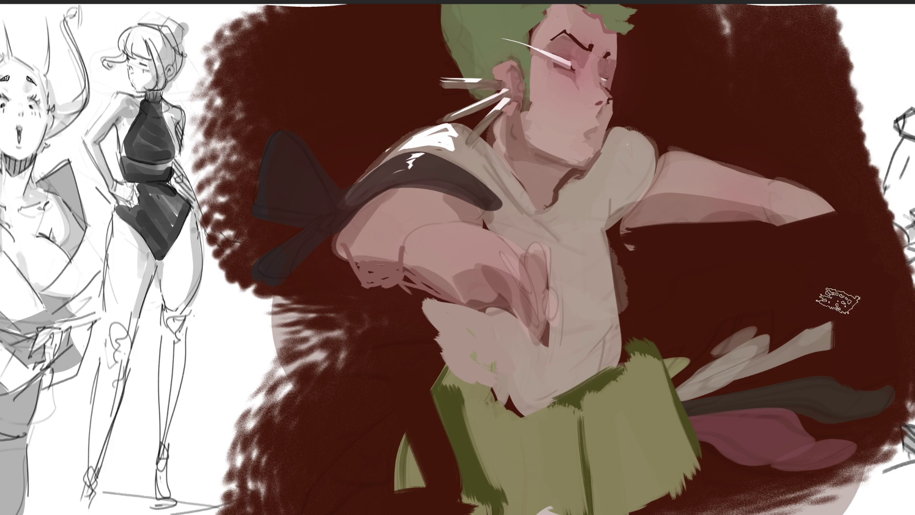